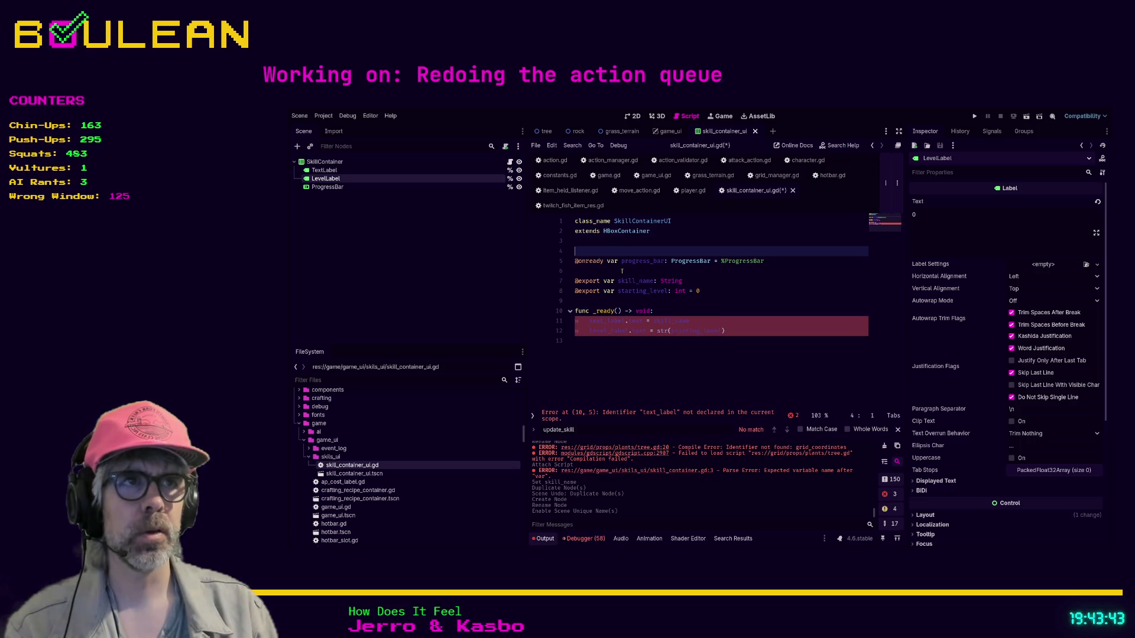
mouse_move(325, 178)
left_mouse_down()
mouse_move(582, 238)
mouse_move(582, 251)
left_mouse_up()
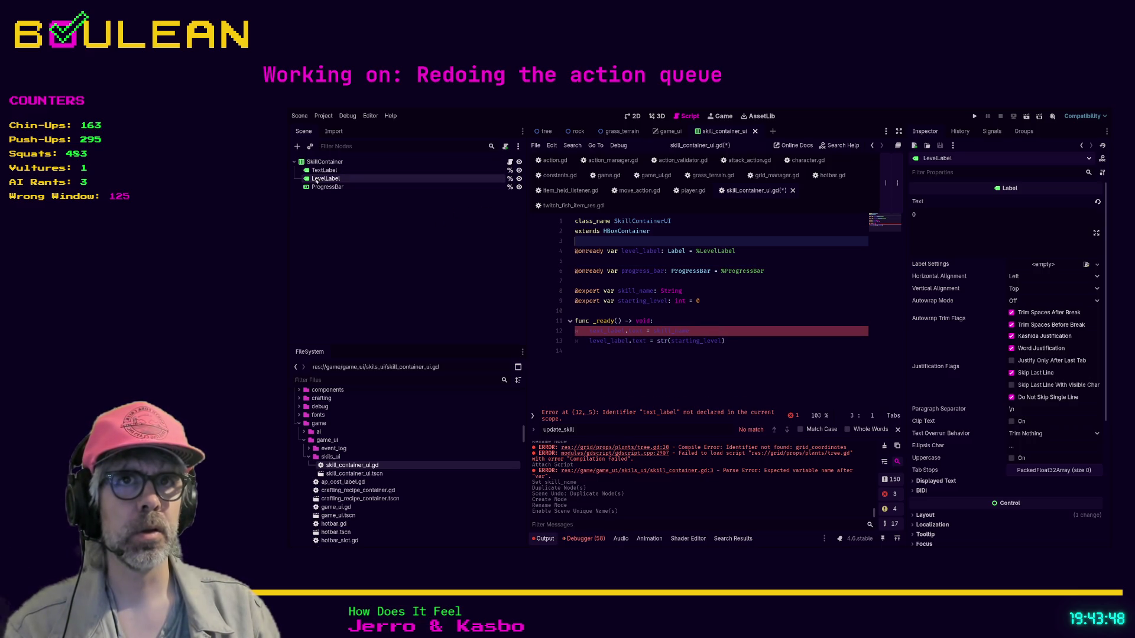
mouse_move(323, 171)
left_mouse_down()
mouse_move(574, 240)
mouse_move(577, 250)
left_mouse_up()
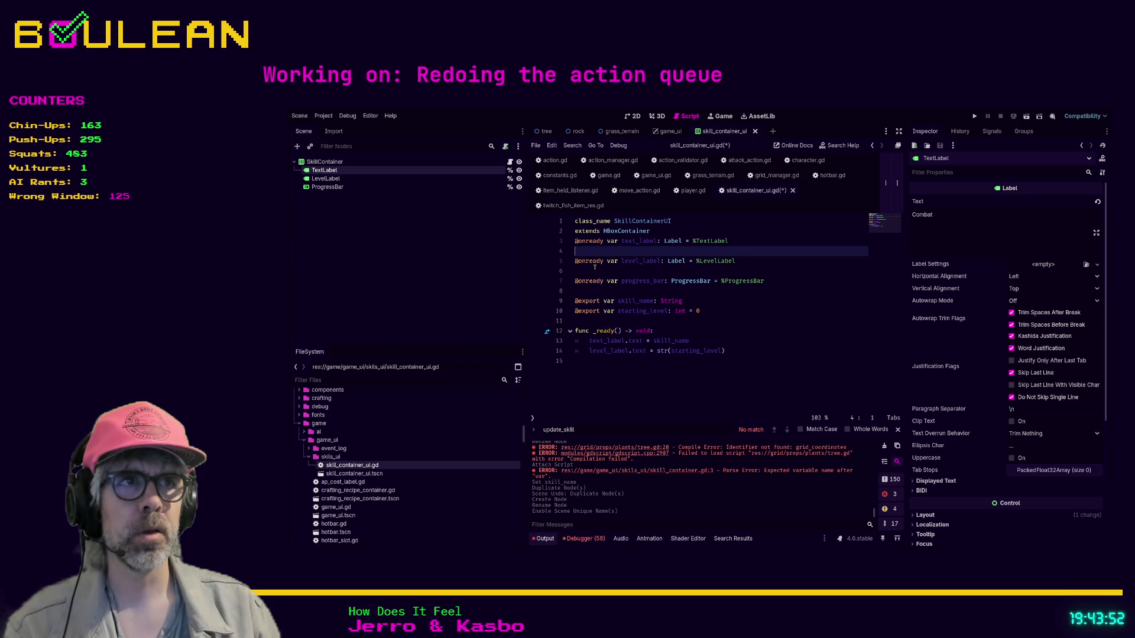
key("BackSpace")
key("Down")
key("Down")
key("Down")
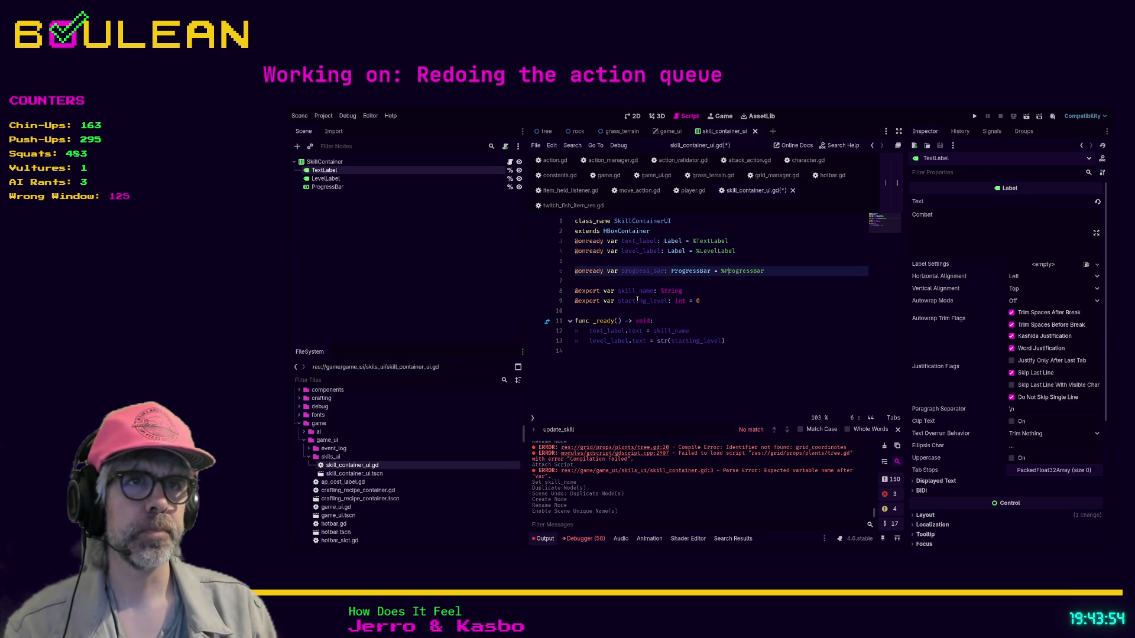
key("Up")
key("BackSpace")
Add a blank line after the extends line and save skill_container_ui.gd
key("Up")
key("Up")
key("Return")
key("Down")
key("Down")
key("Down")
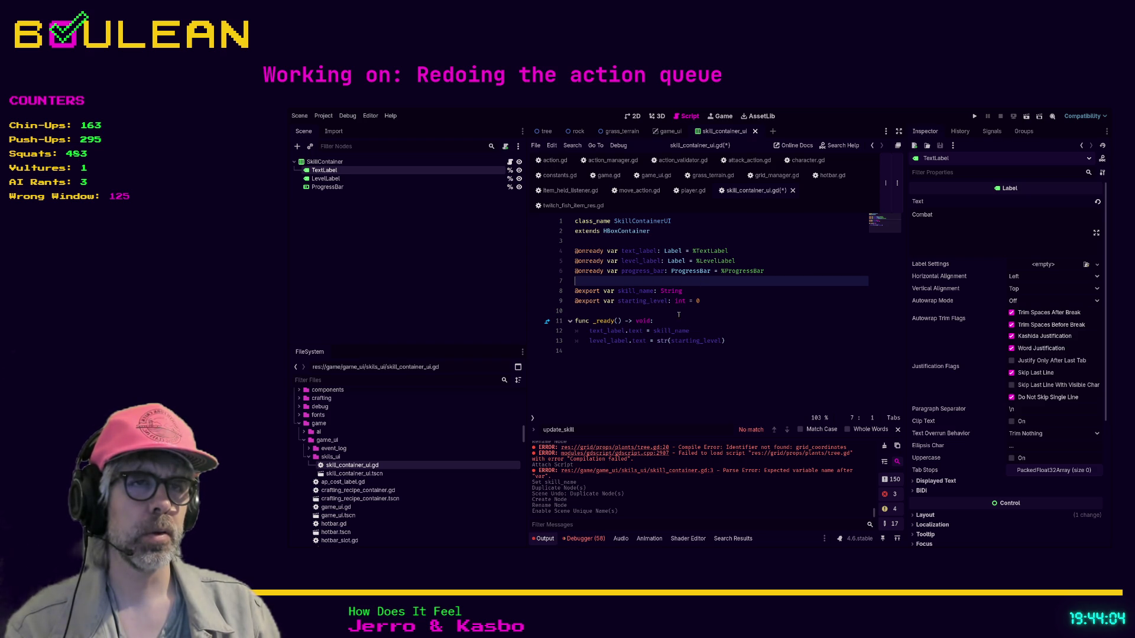
left_click(619, 312)
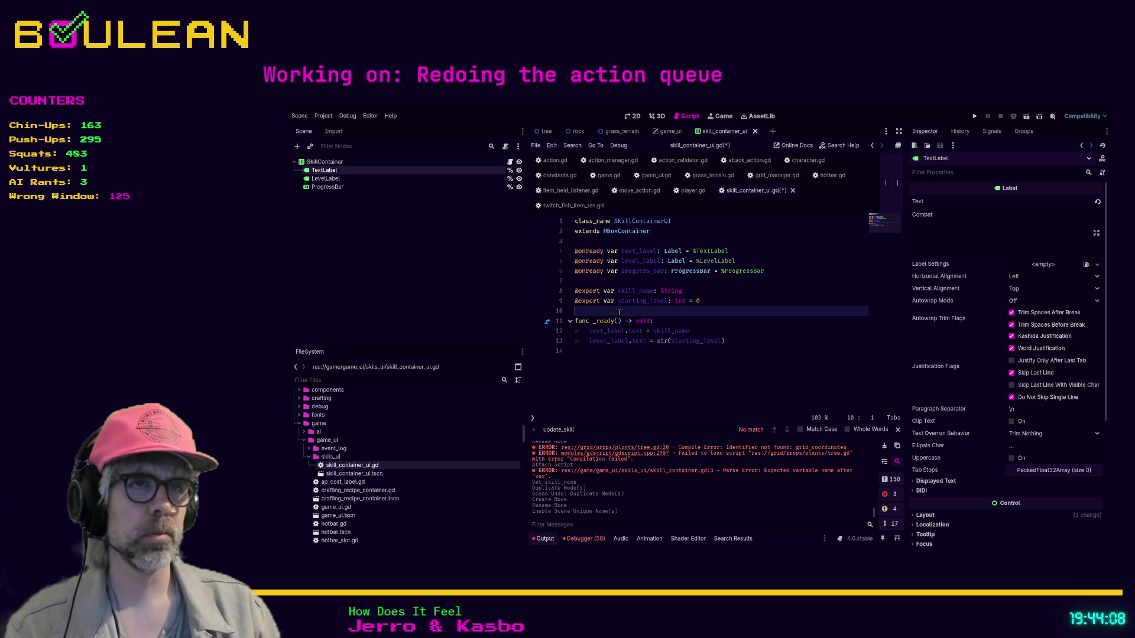
key("ctrl+s")
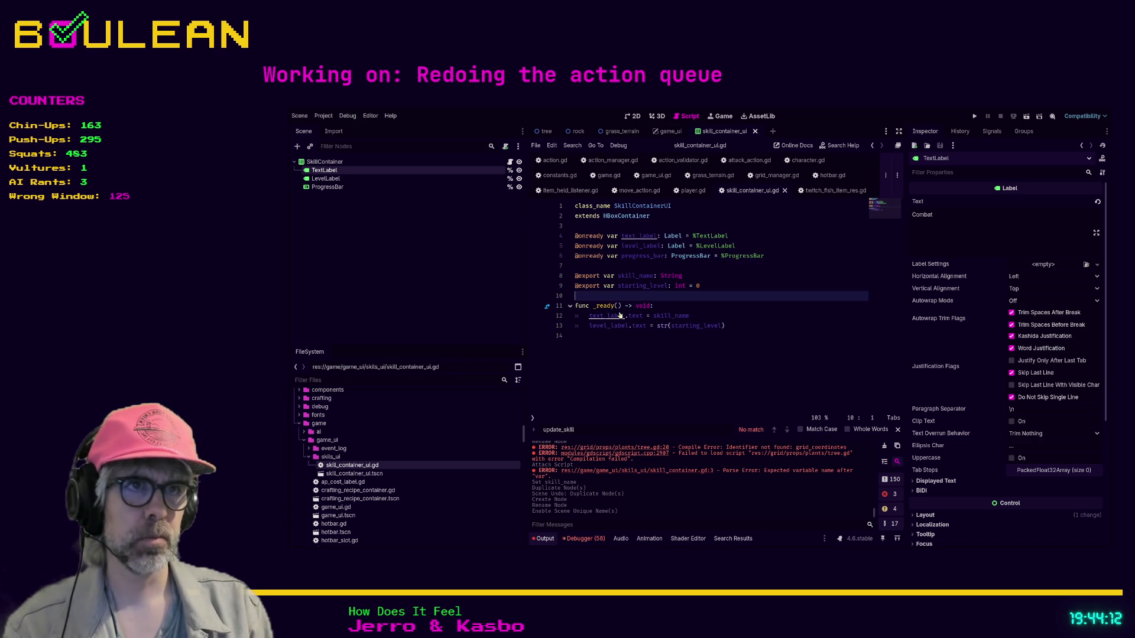
key("ctrl+shift+f")
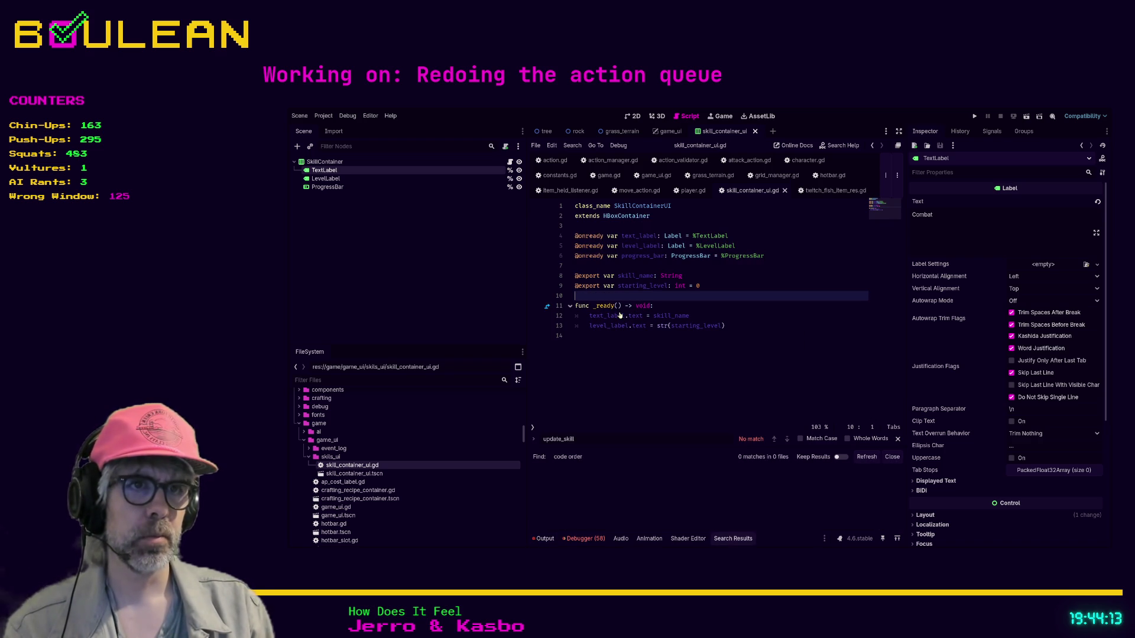
left_click(400, 381)
type("order")
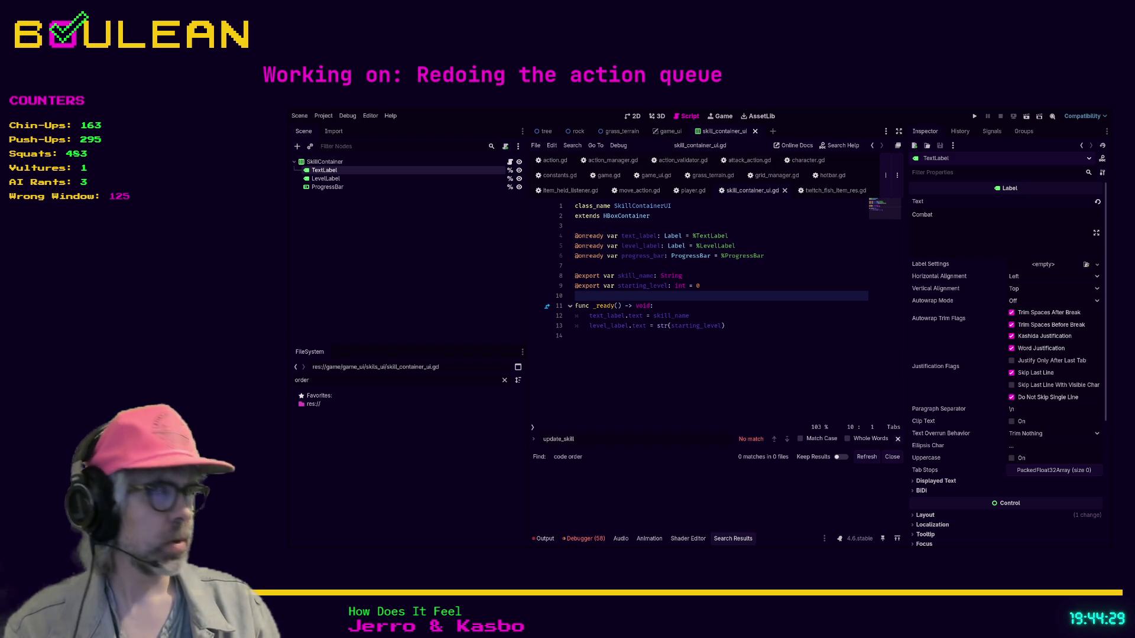
left_click(725, 284)
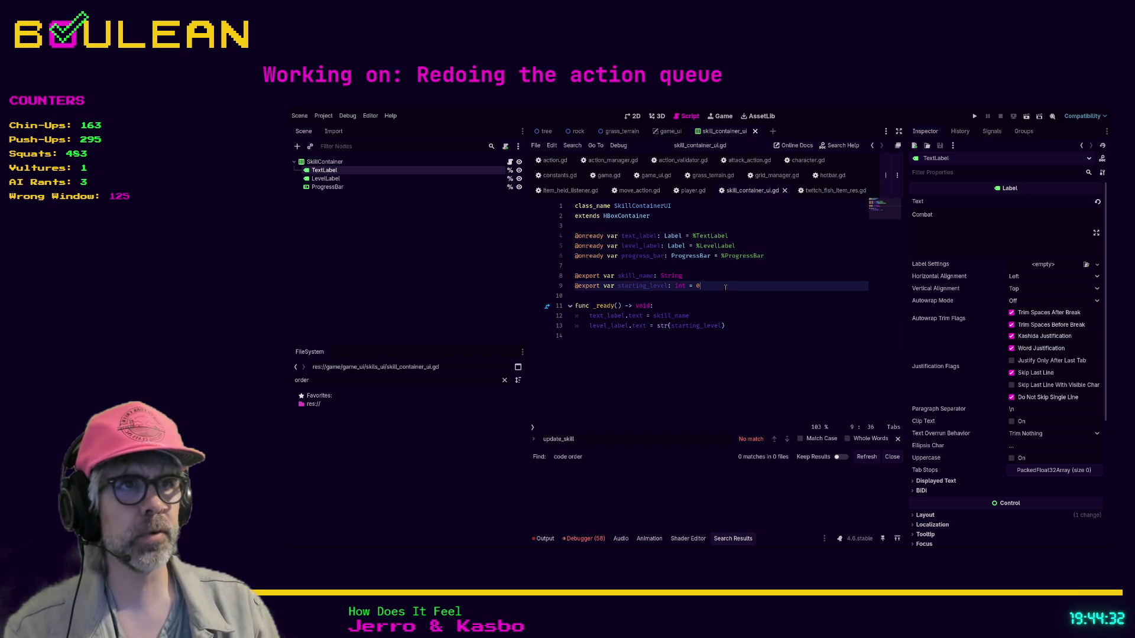
left_click_drag(725, 287, 575, 276)
key("ctrl+x")
key("Up")
key("Up")
key("Up")
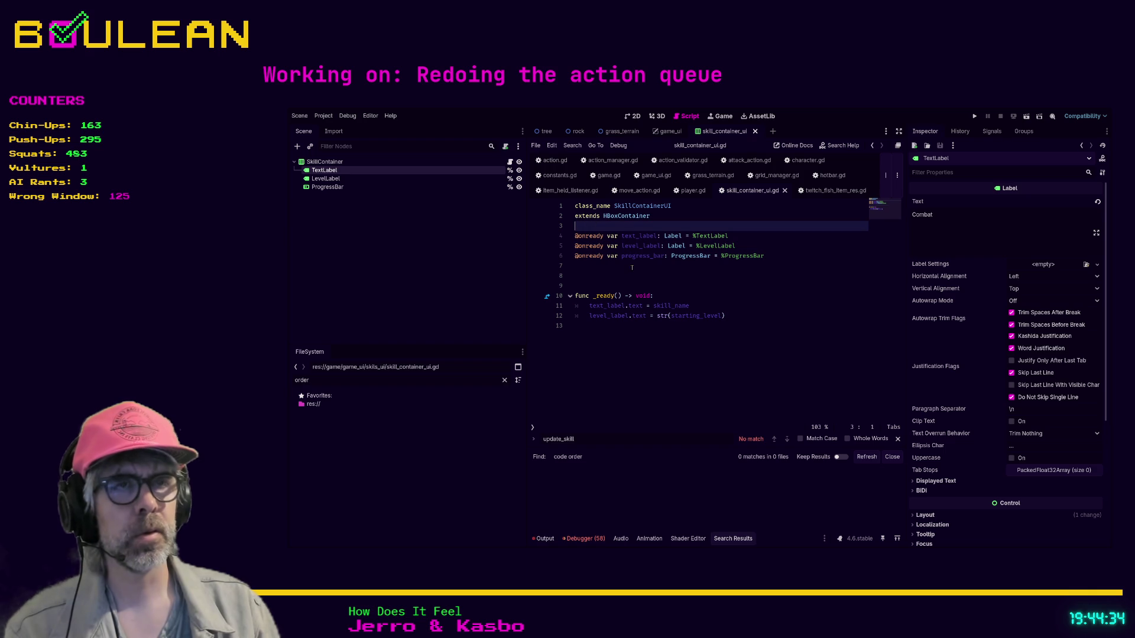
key("Return")
key("Return")
key("Up")
key("ctrl+v")
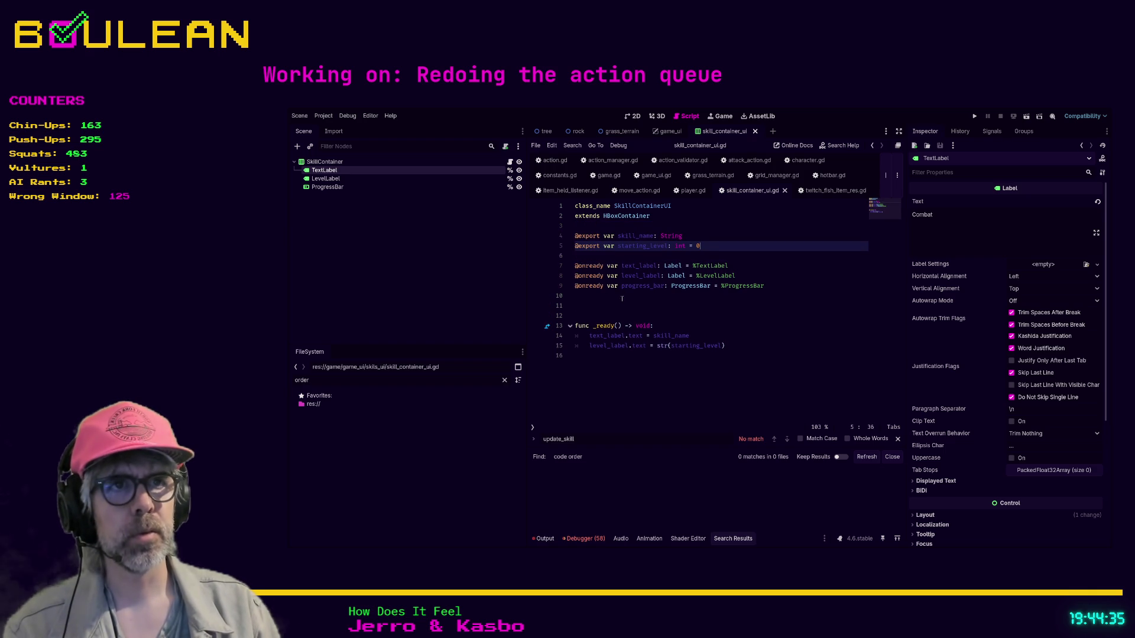
Remove the extra blank line before _ready and save the script
left_click(622, 315)
key("BackSpace")
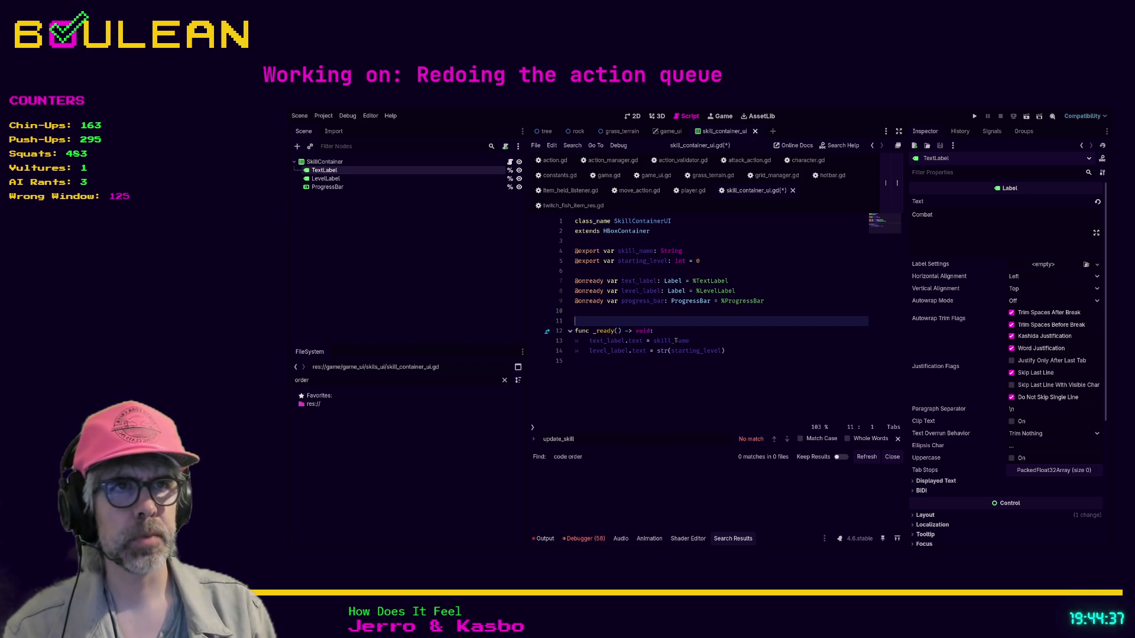
left_click(653, 365)
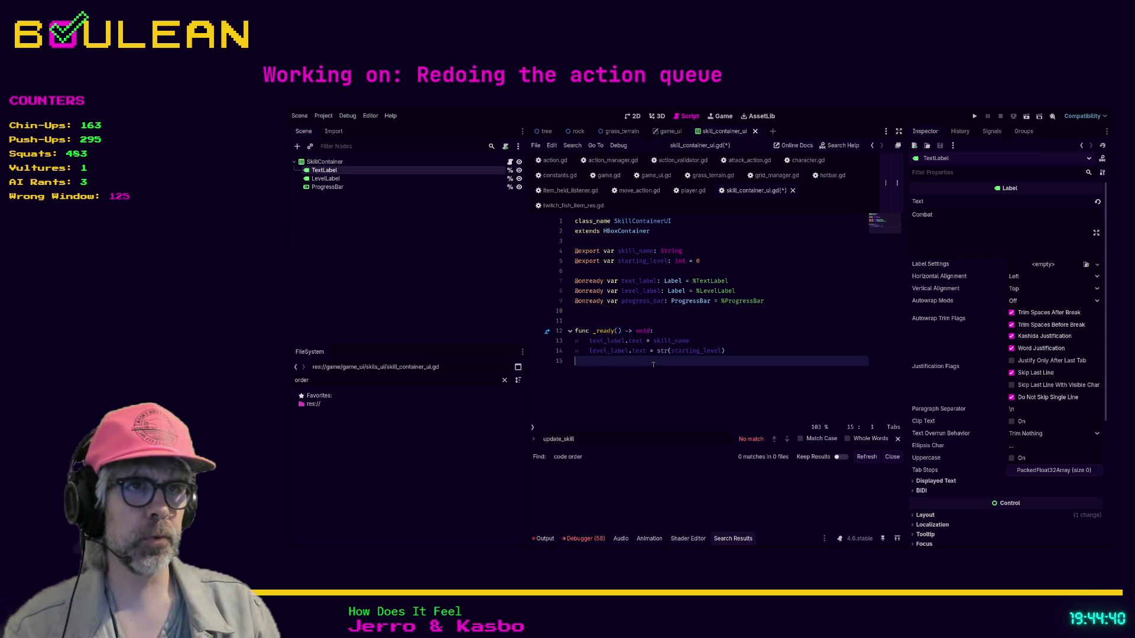
key("ctrl+s")
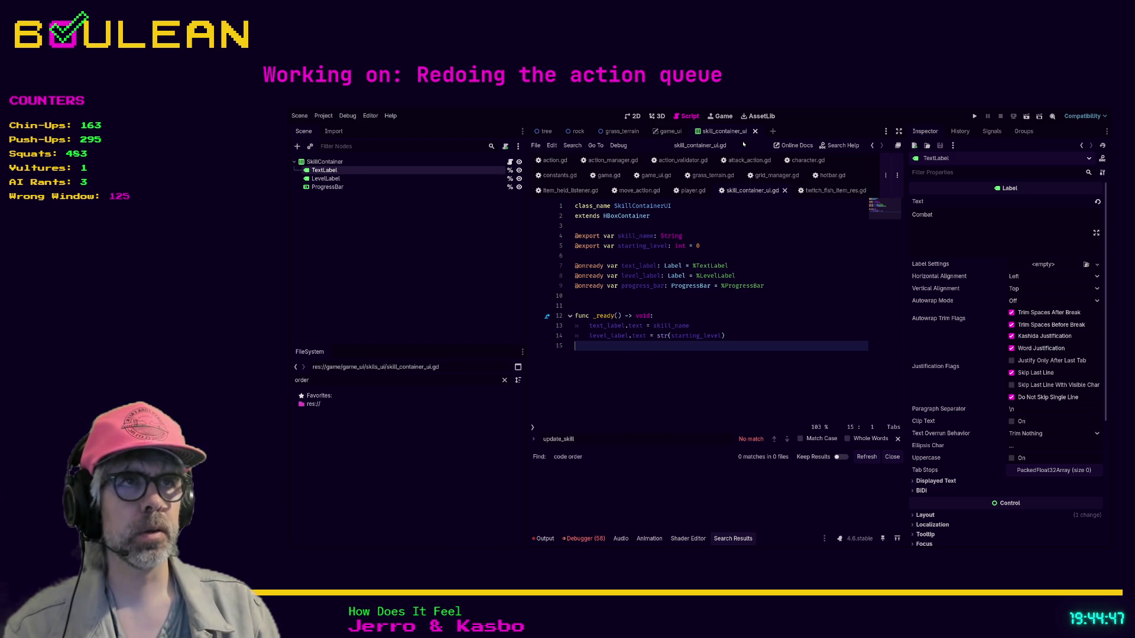
Bring up the game_ui scene in the 2D view
left_click(655, 175)
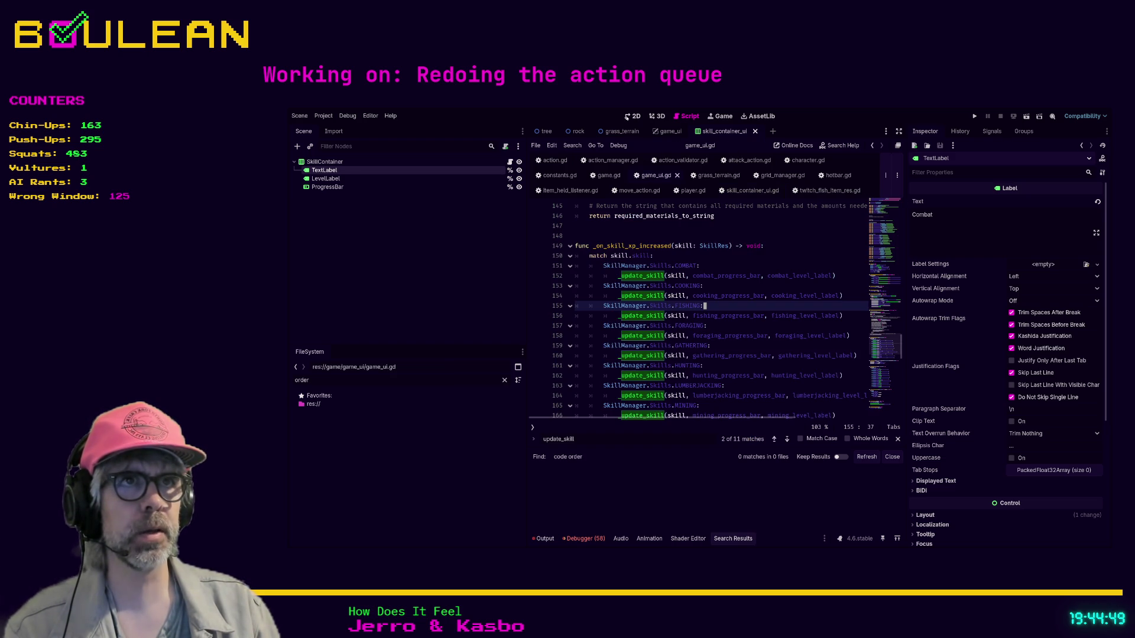
left_click(631, 116)
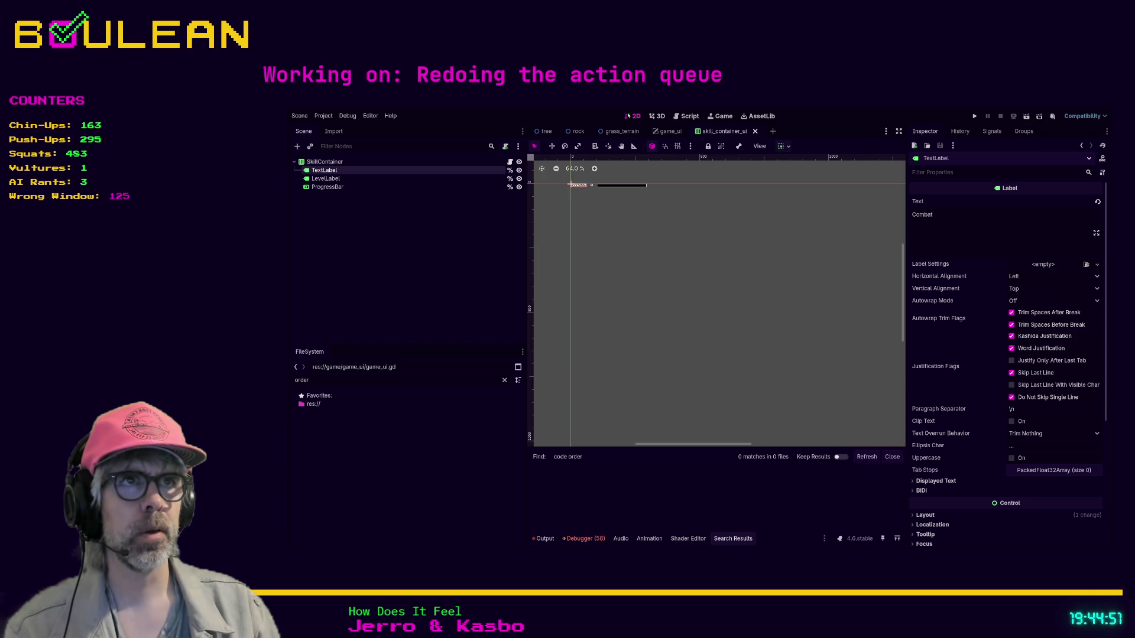
left_click(670, 132)
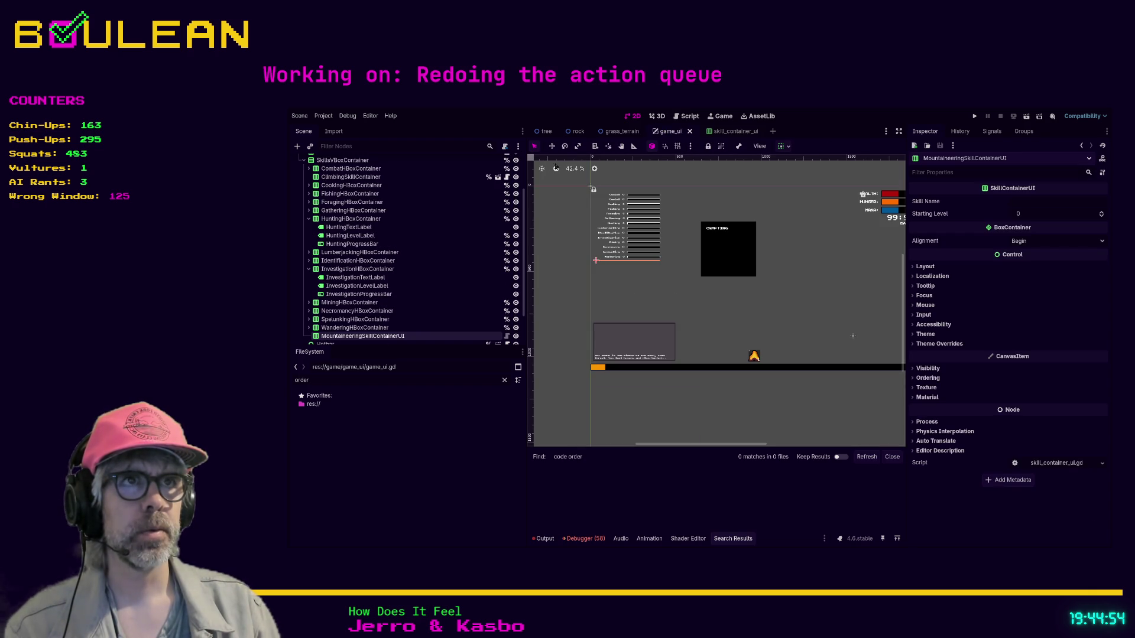
left_click(687, 117)
left_click(628, 132)
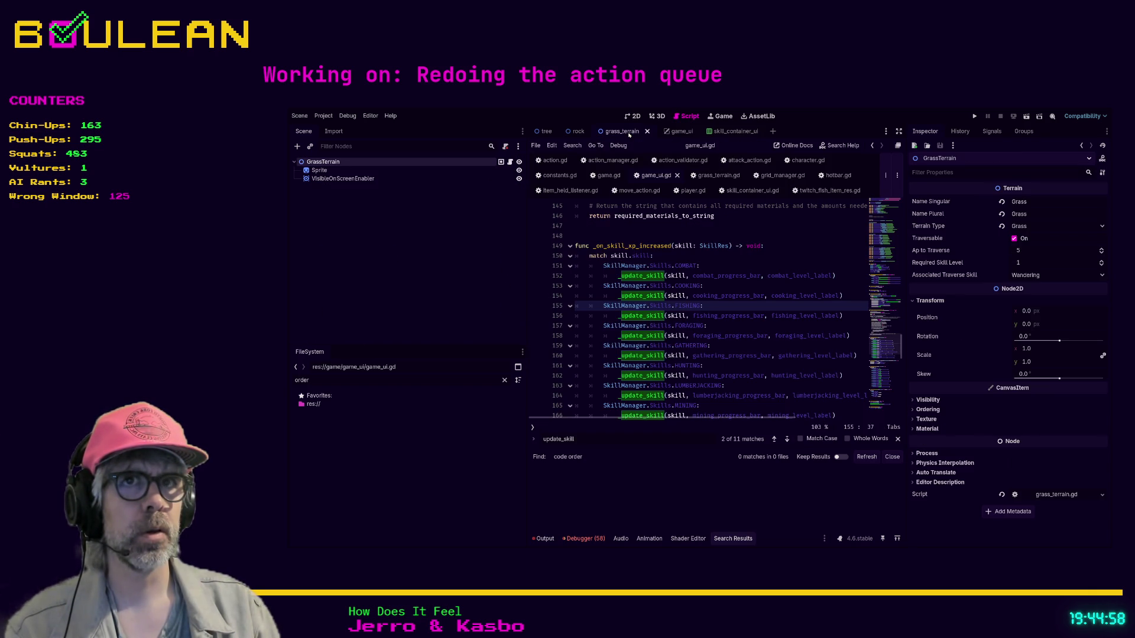
left_click(671, 131)
left_click(633, 117)
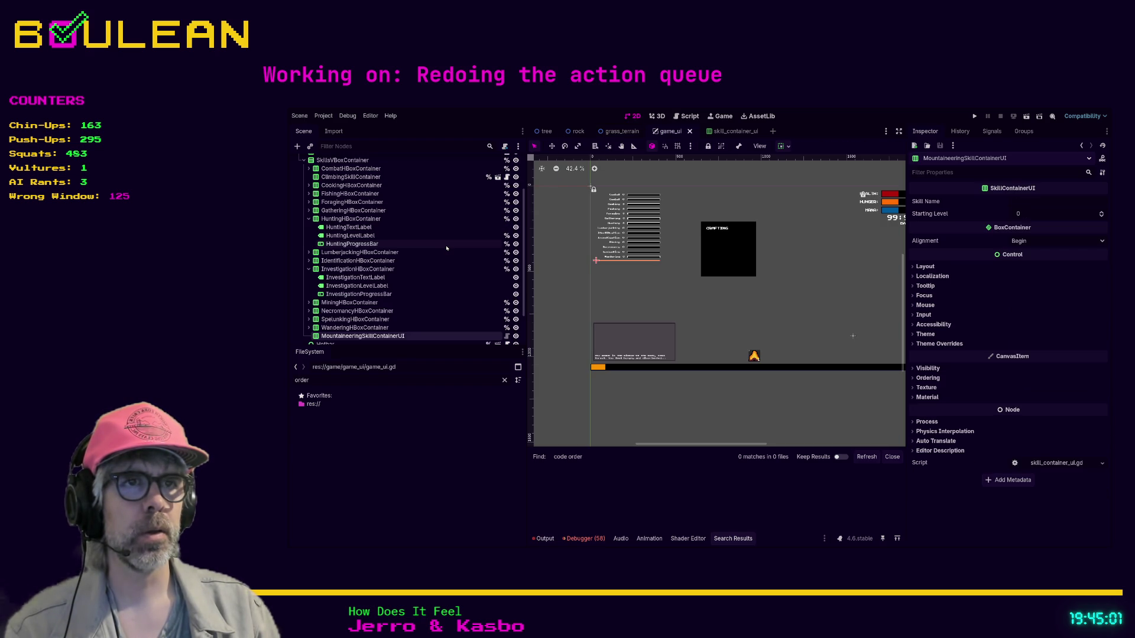
Give MountaineeringSkillContainerUI the Skill Name 'Mountaineering' and save the game_ui scene
scroll(414, 227, "up", 1)
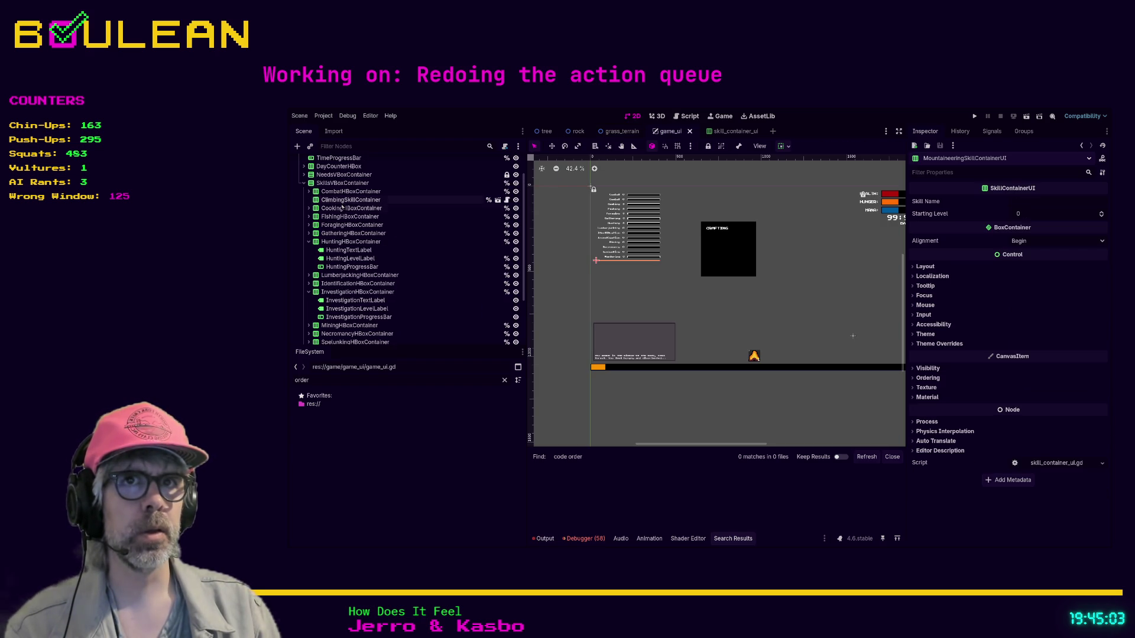
left_click(358, 200)
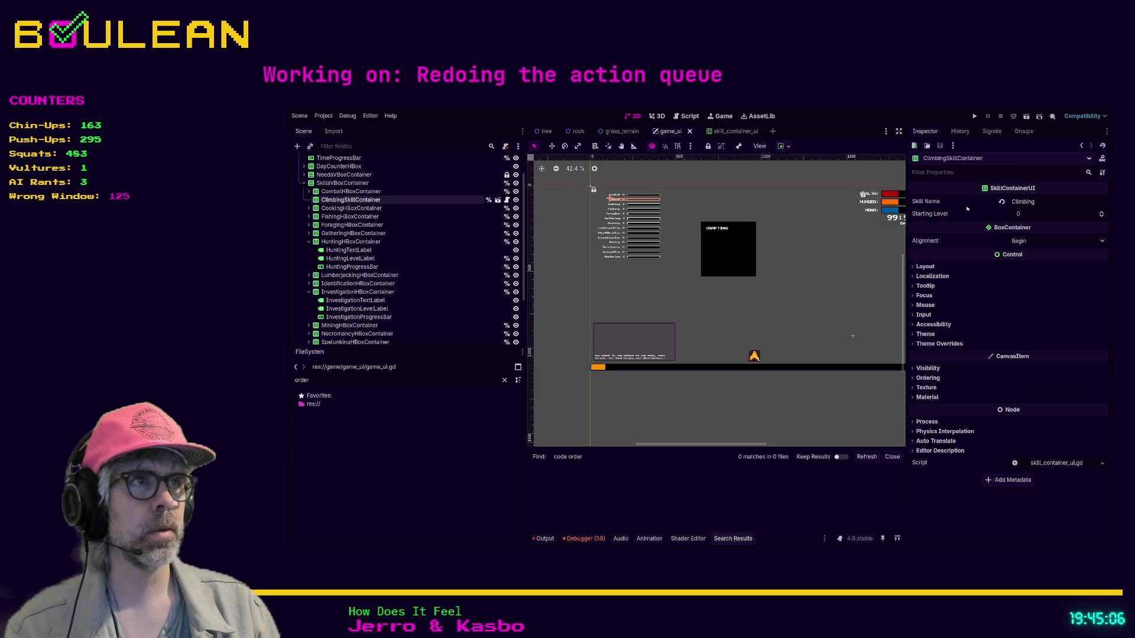
scroll(414, 225, "down", 1)
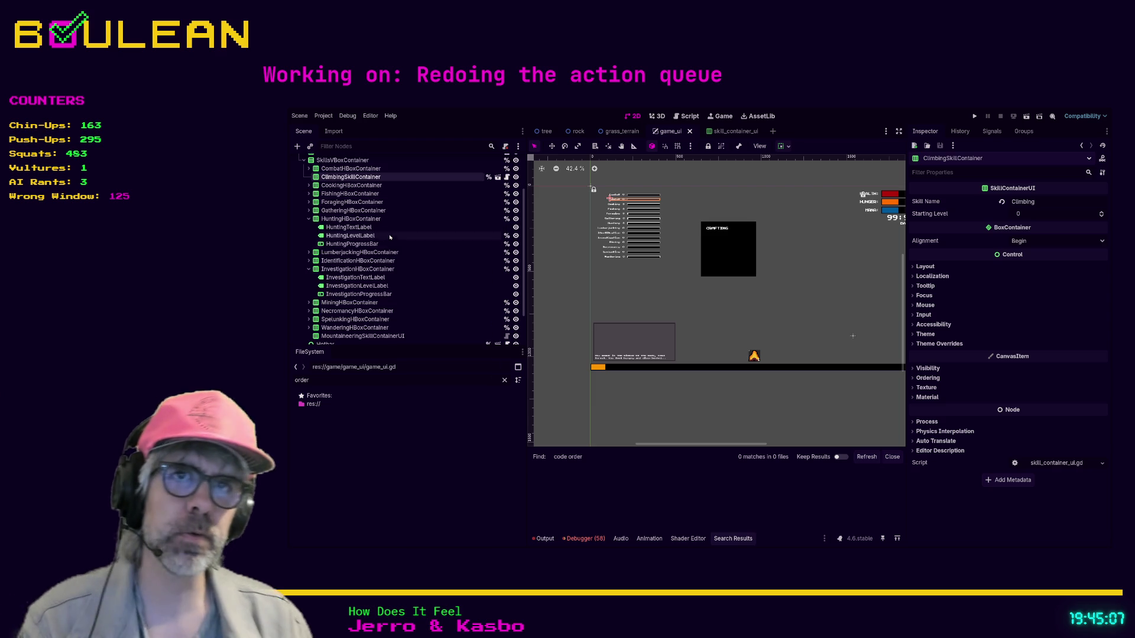
left_click(389, 335)
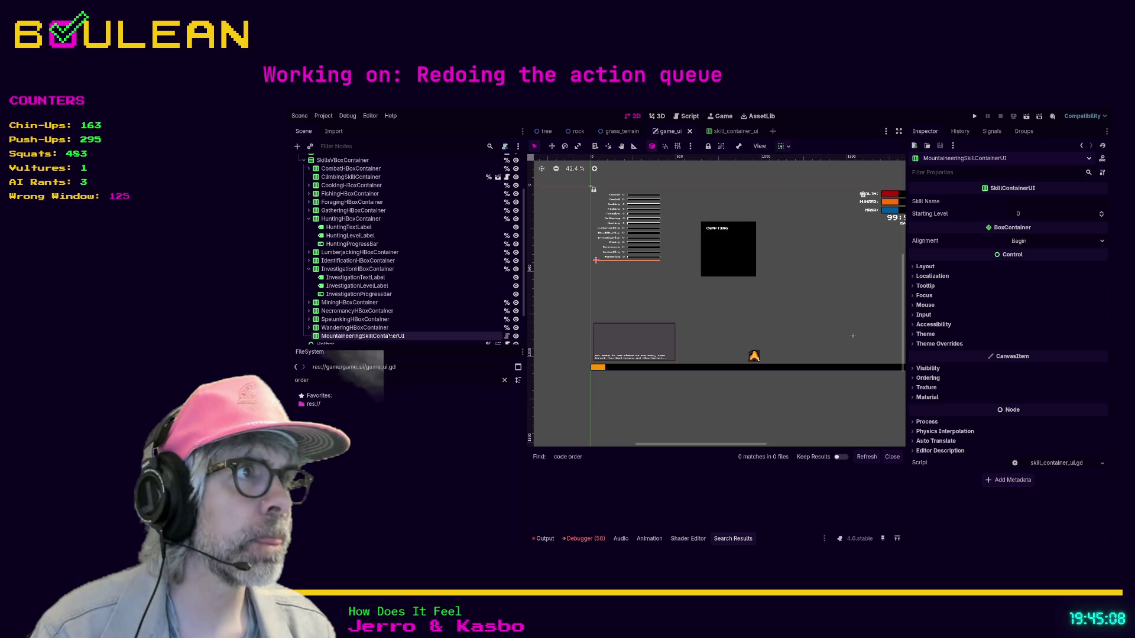
left_click(1016, 201)
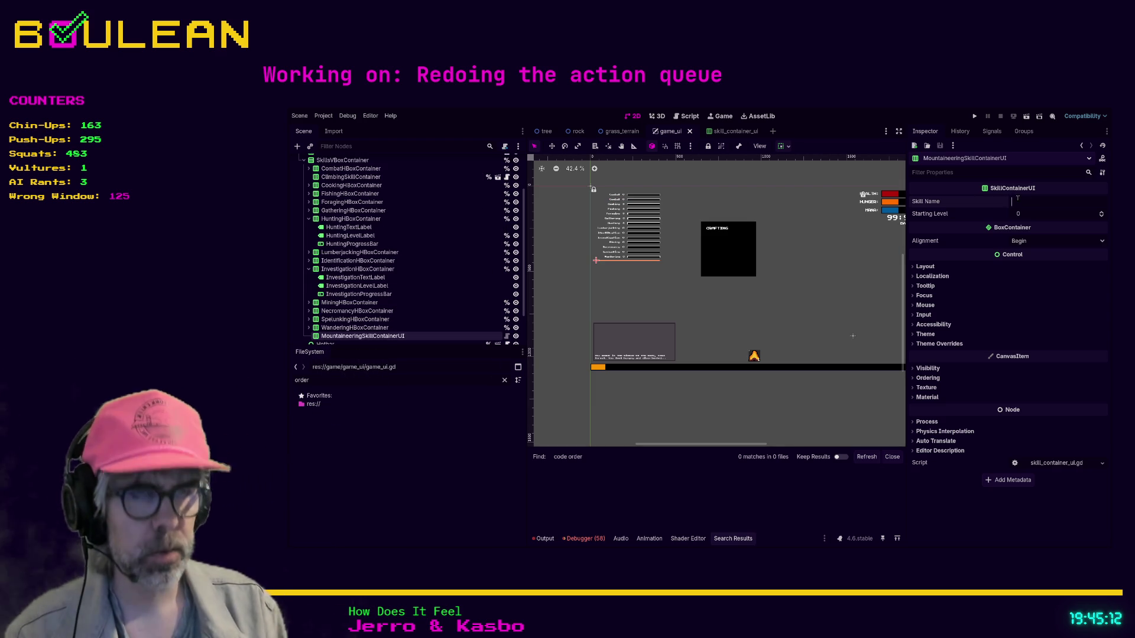
type("Mountaineering")
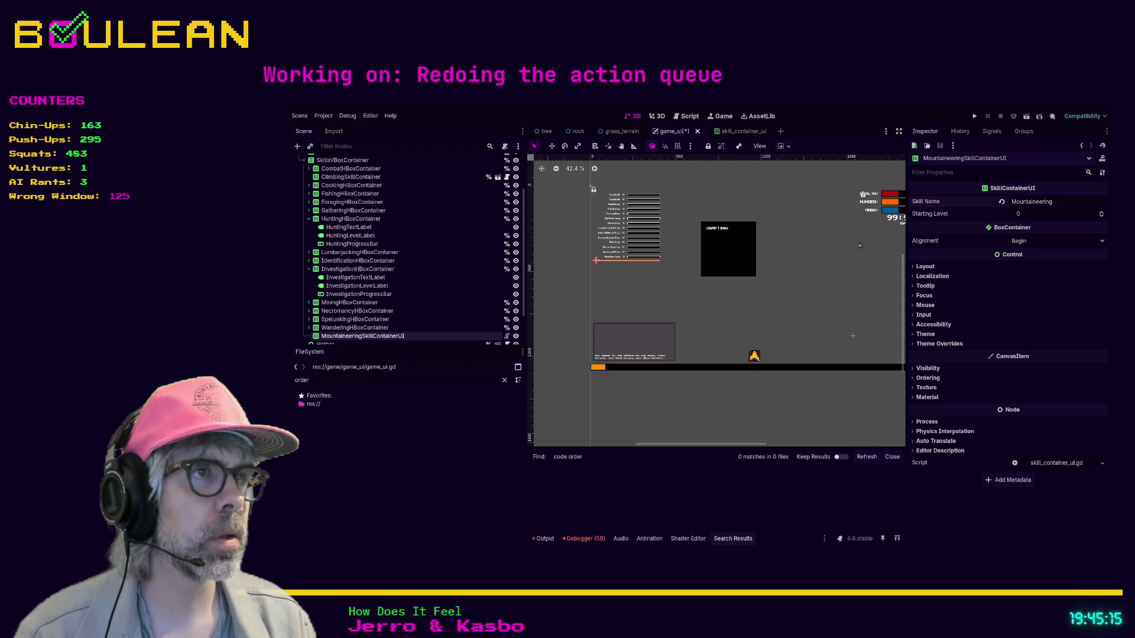
left_click(860, 245)
key("ctrl+s")
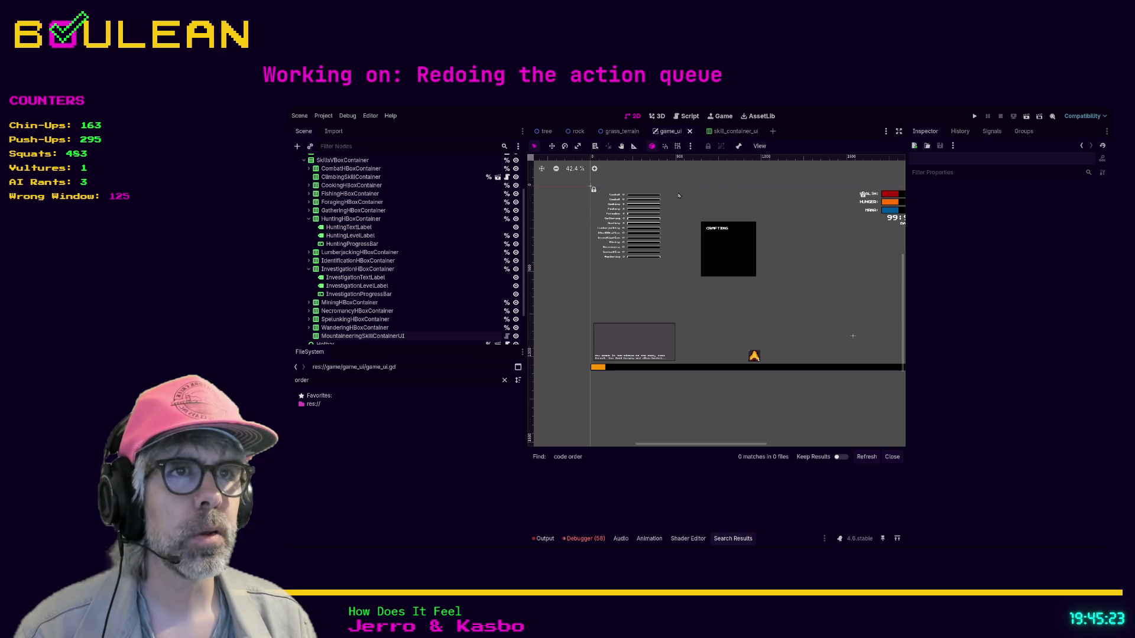
Toggle the Mountaineering entry's visibility and inspect MountaineeringSkillContainerUI's properties
scroll(618, 247, "up", 2)
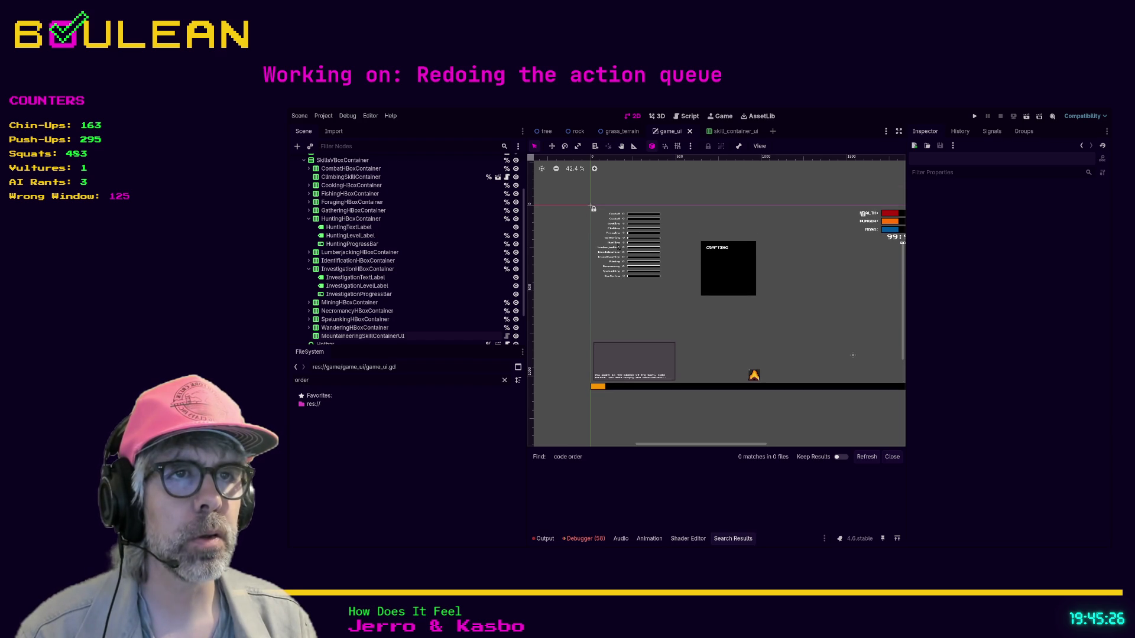
scroll(645, 287, "up", 3)
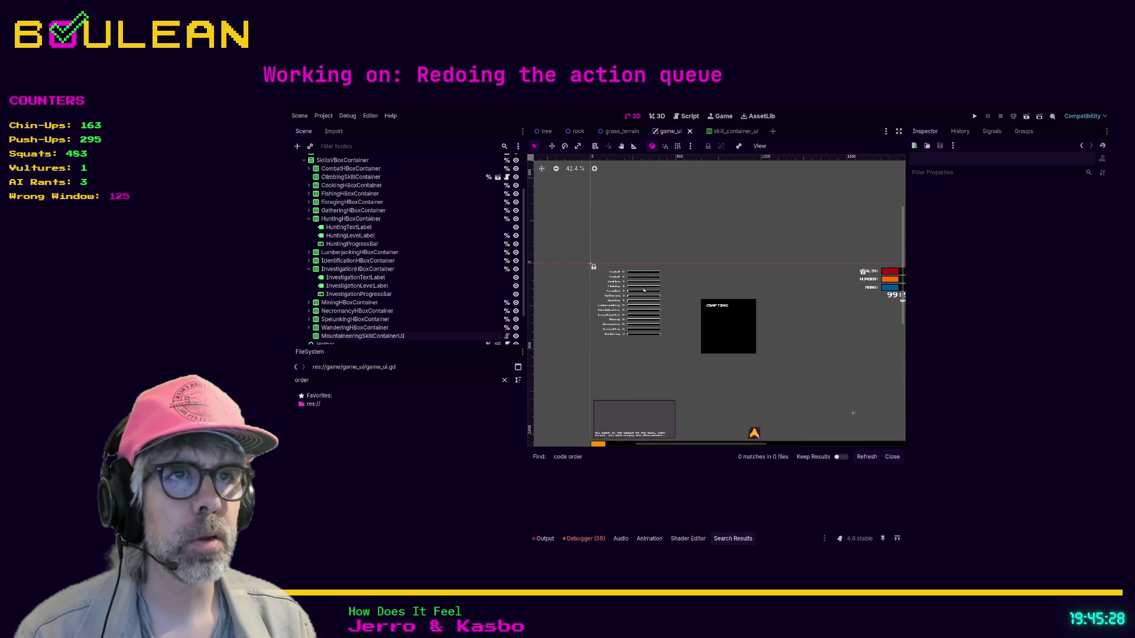
scroll(644, 290, "up", 4)
scroll(644, 290, "up", 1)
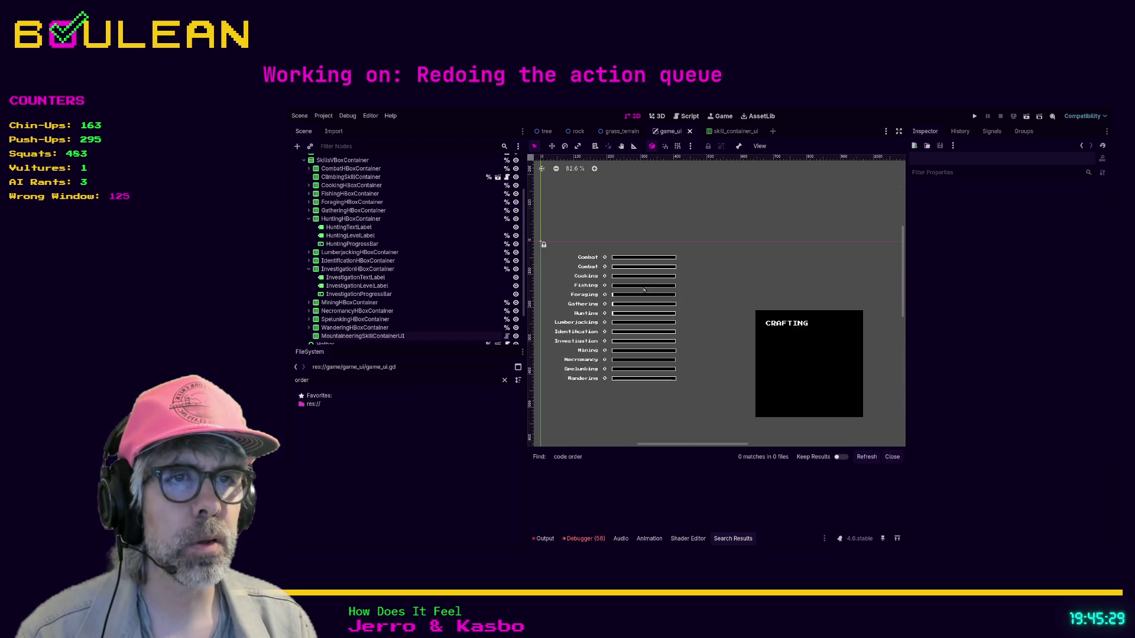
left_click(515, 336)
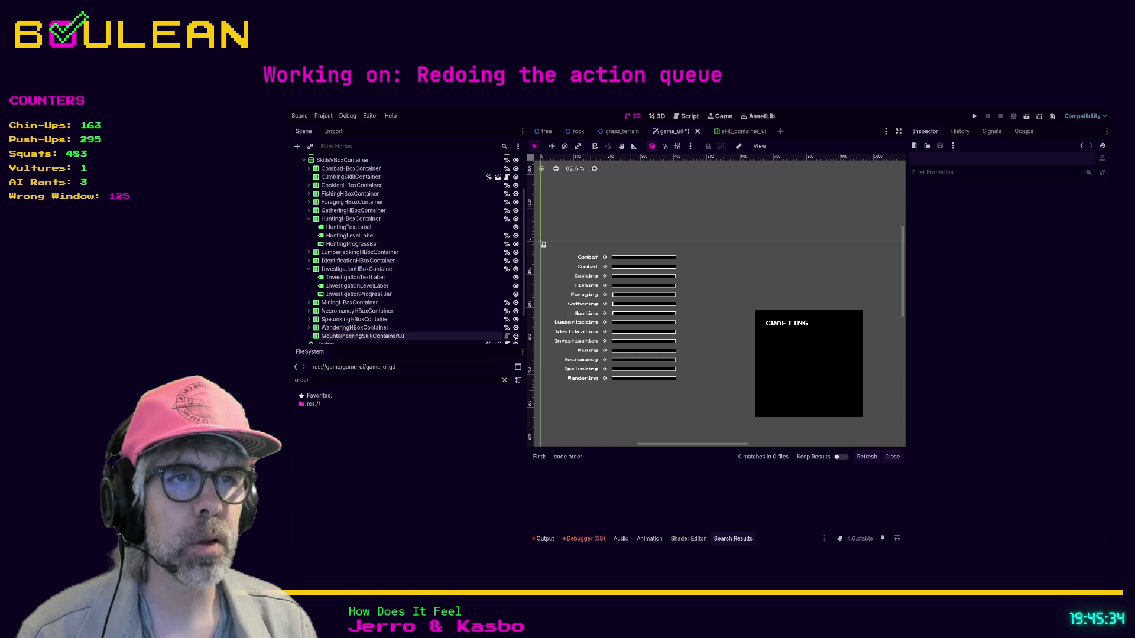
scroll(508, 278, "down", 3)
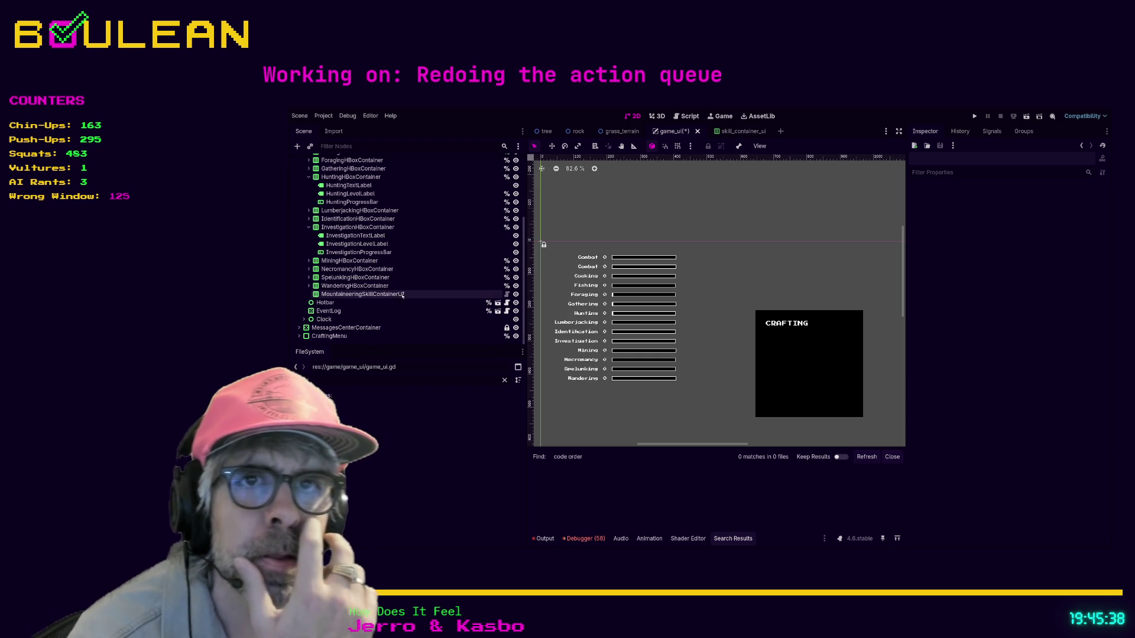
left_click(357, 295)
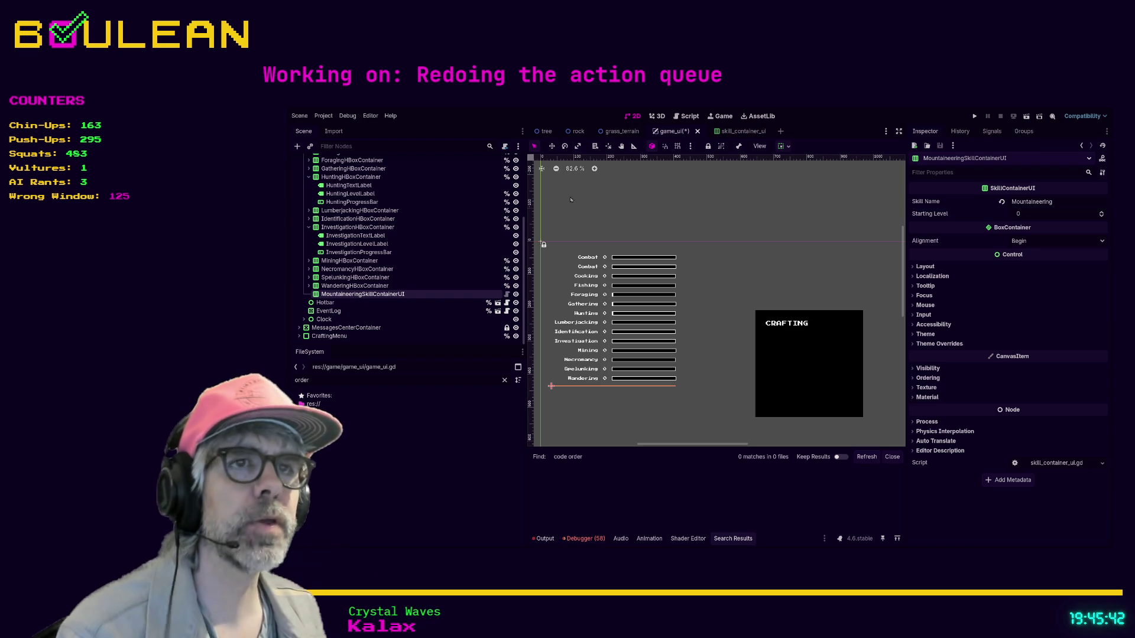
Open skill_container_ui.tscn from ClimbingSkillContainer and view its script
scroll(370, 237, "up", 5)
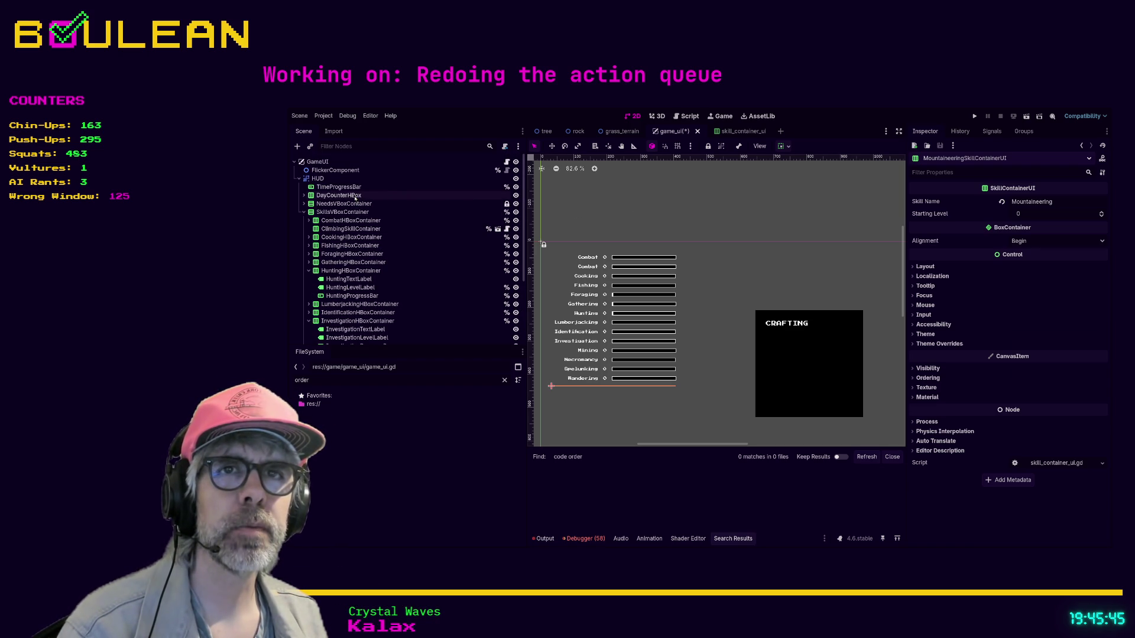
left_click(371, 230)
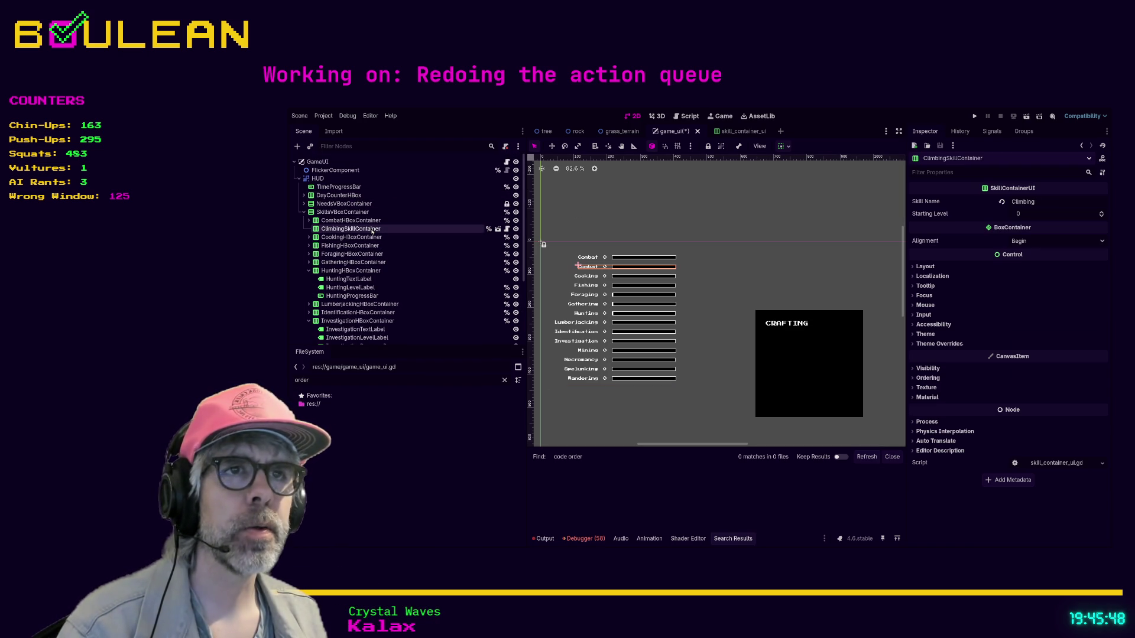
left_click(497, 230)
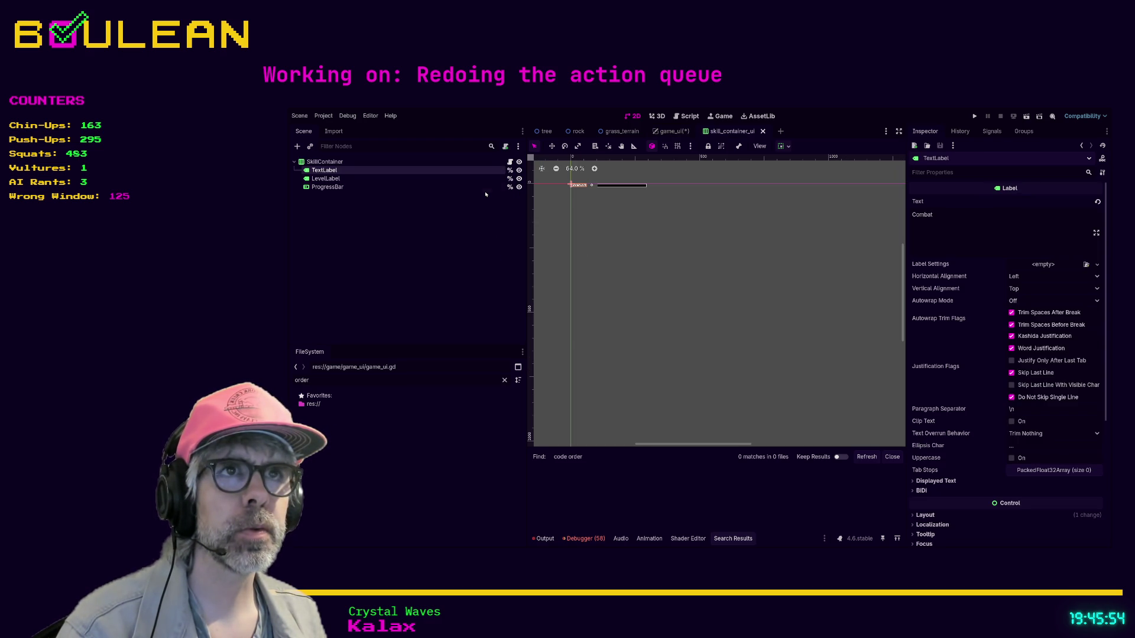
left_click(510, 161)
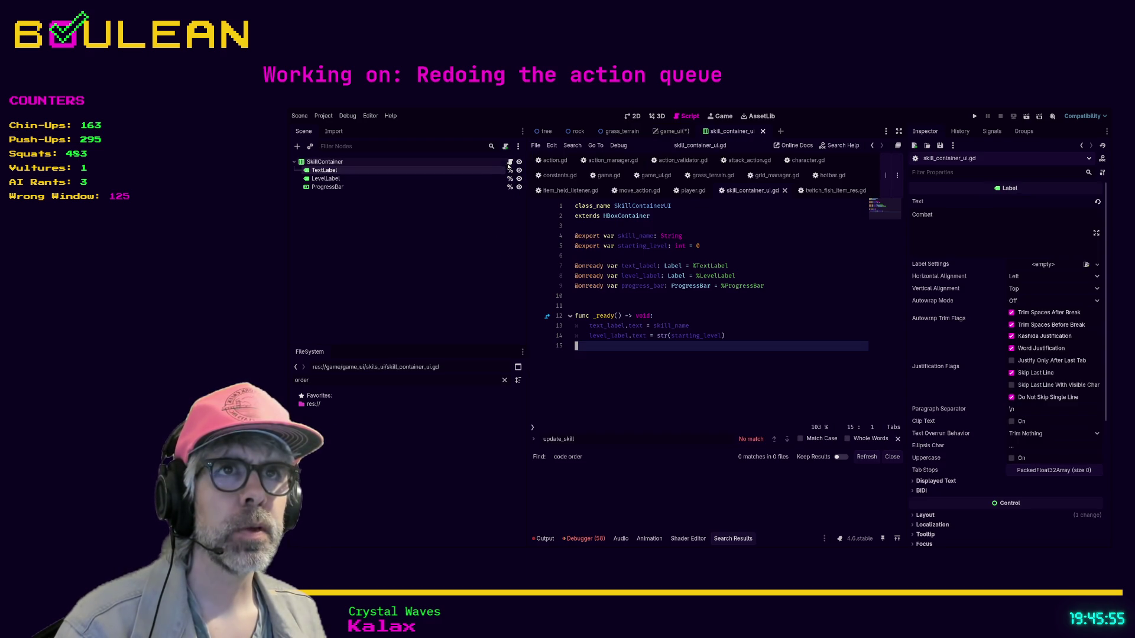
Give the skill_name export a default of "Skill Name Here" and save the script
left_click(719, 236)
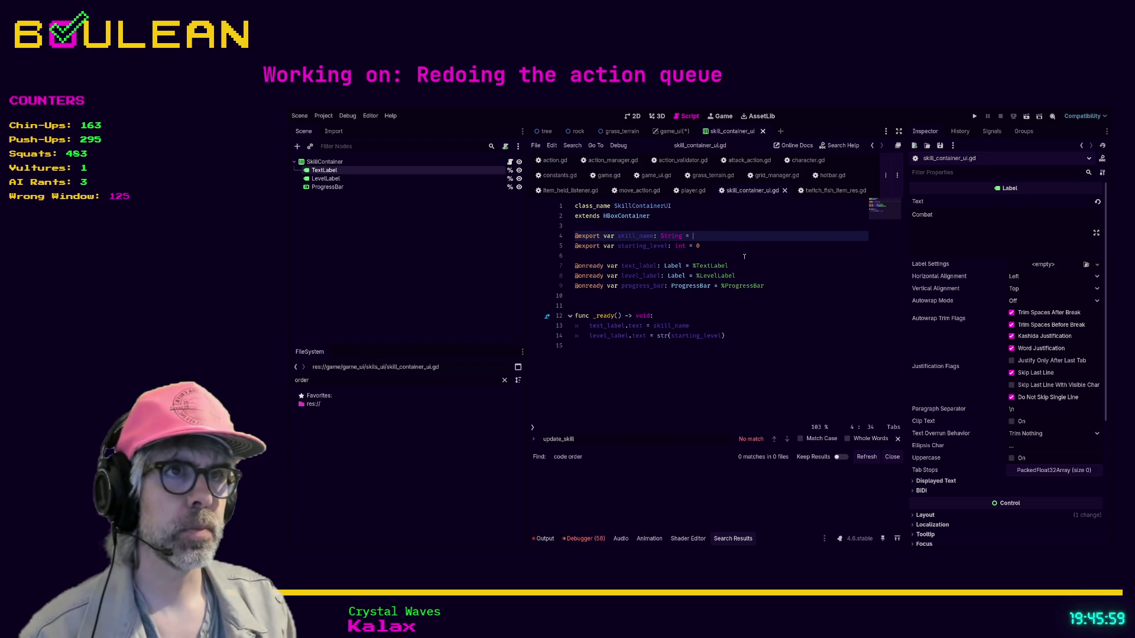
type("\"Skill Name ")
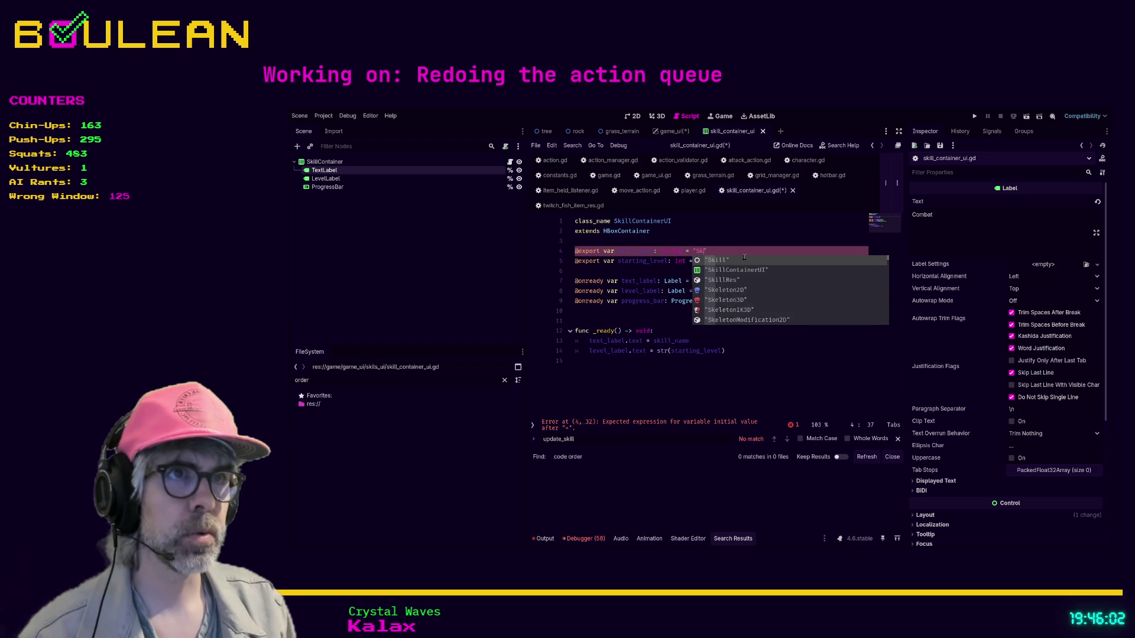
type("Here")
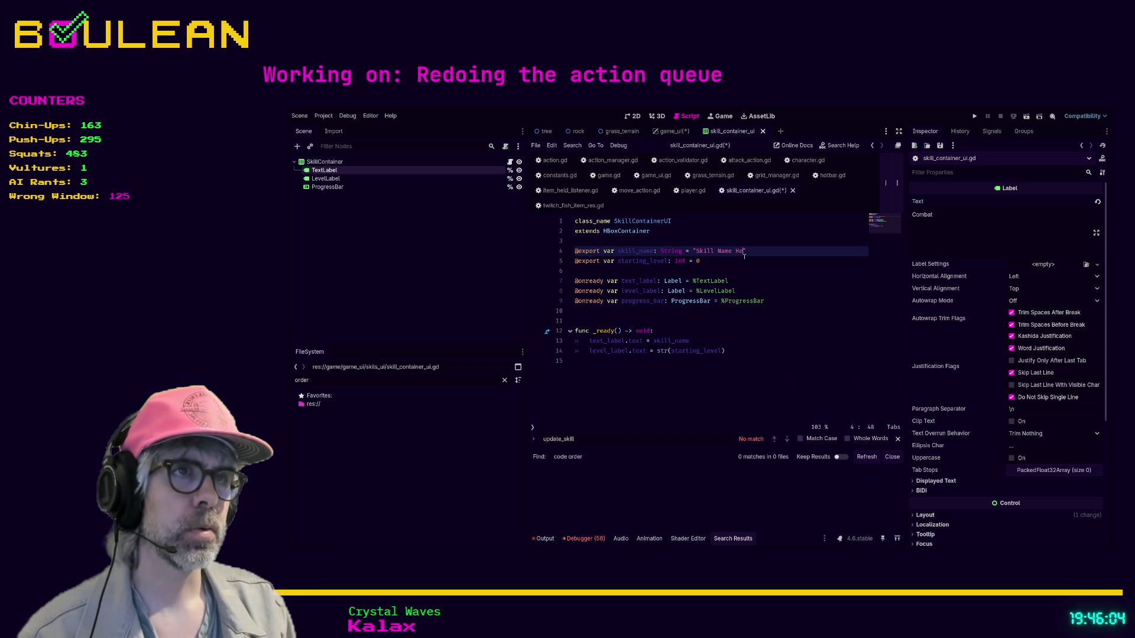
left_click(733, 270)
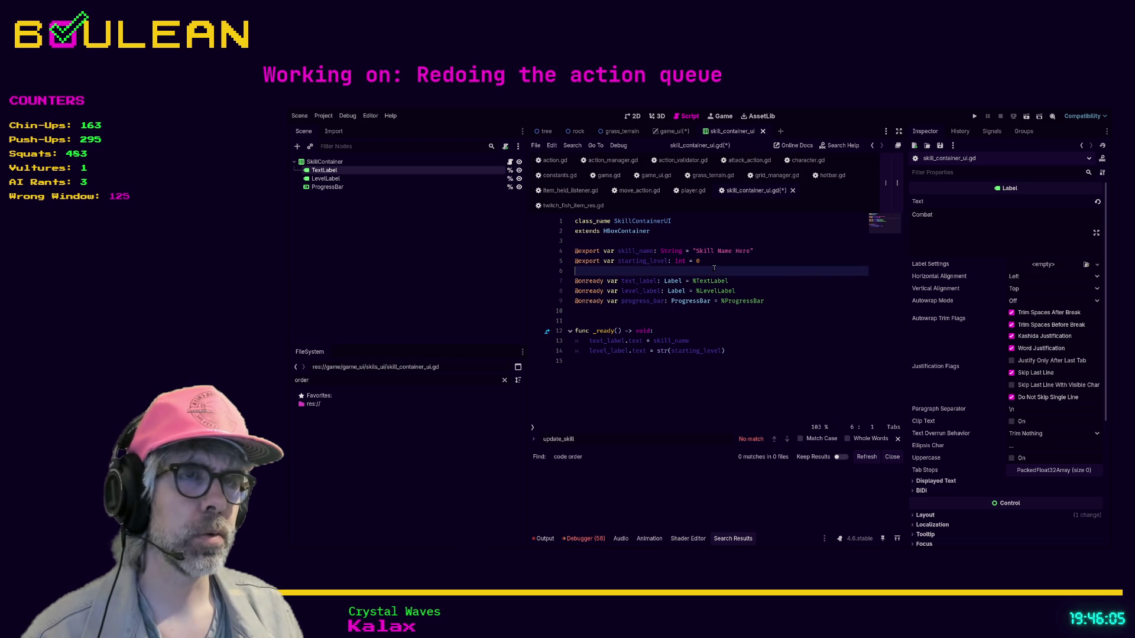
key("ctrl+s")
Replace TextLabel's 'Combat' text with 'Skill Name Here' and save
left_click(337, 172)
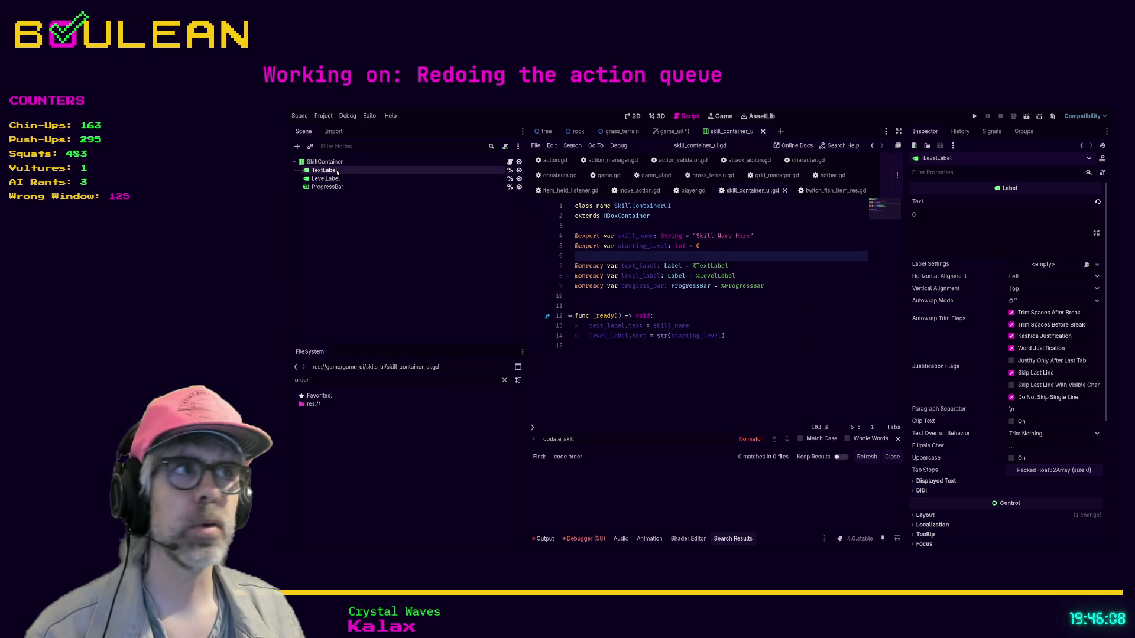
double_click(931, 216)
type("Skill Name Here")
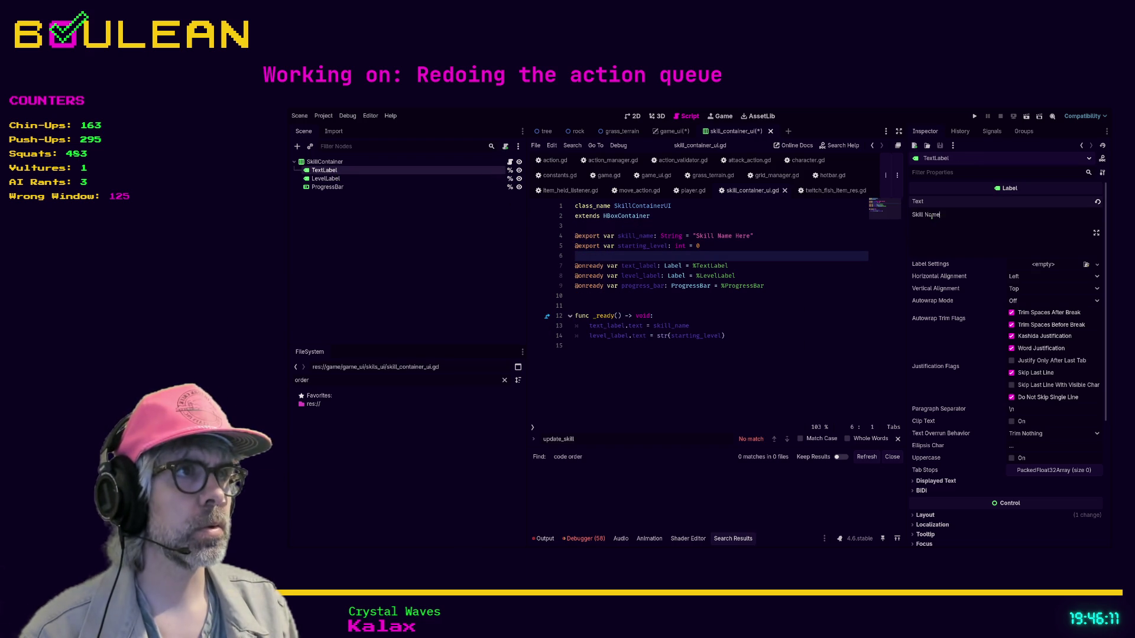
left_click(820, 243)
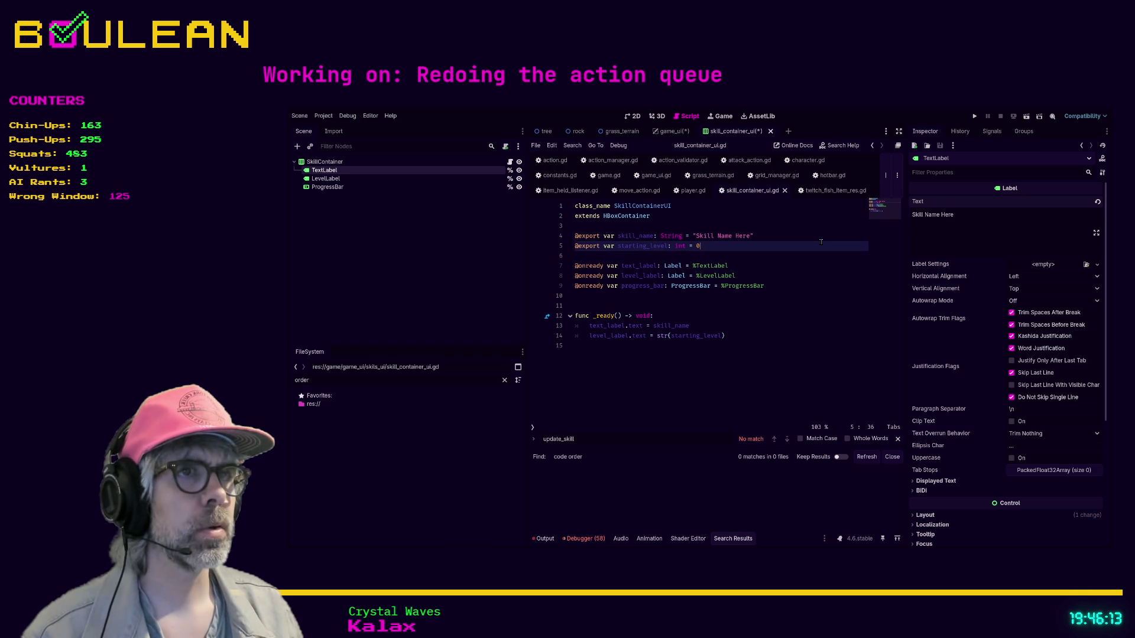
left_click(737, 264)
key("ctrl+s")
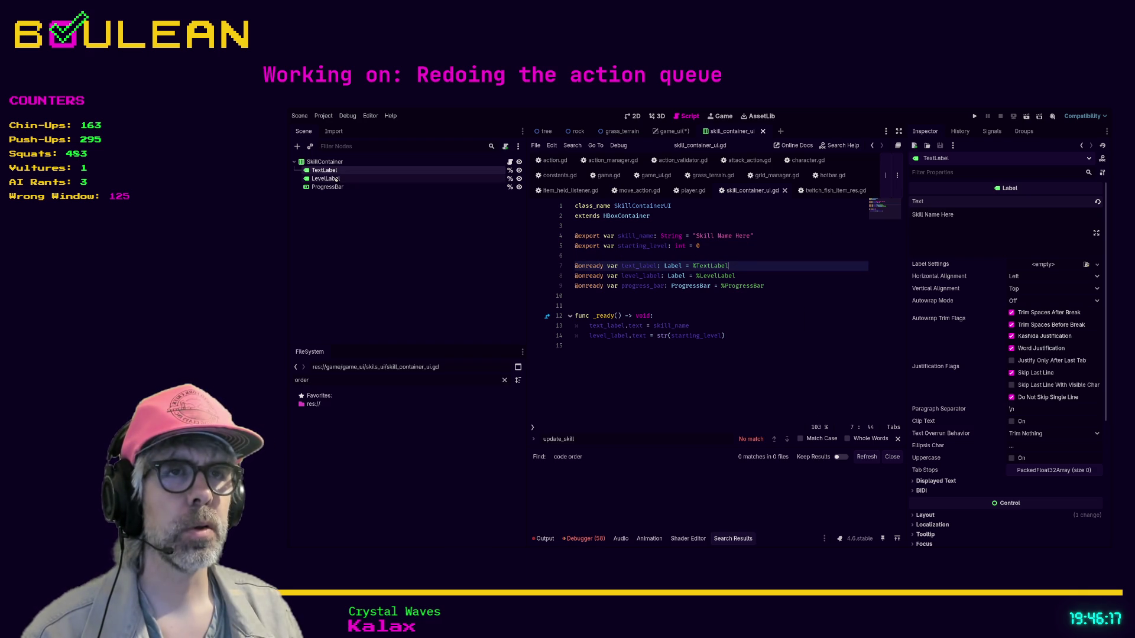
Inspect the LevelLabel and ProgressBar nodes, then return to game_ui's 2D view
left_click(340, 178)
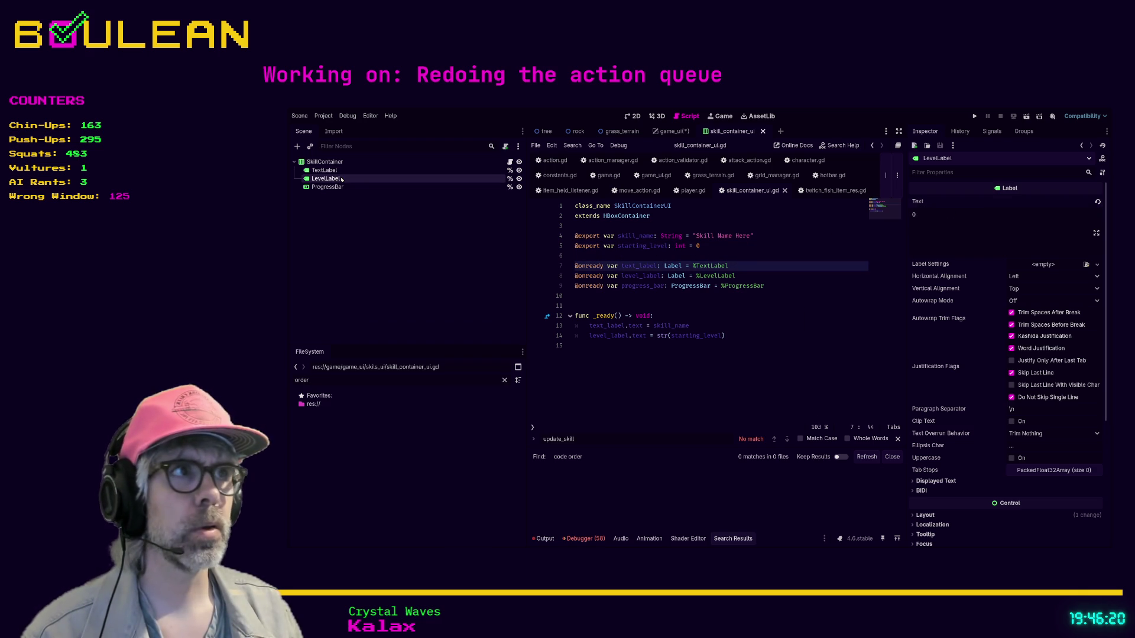
left_click(373, 188)
left_click(643, 257)
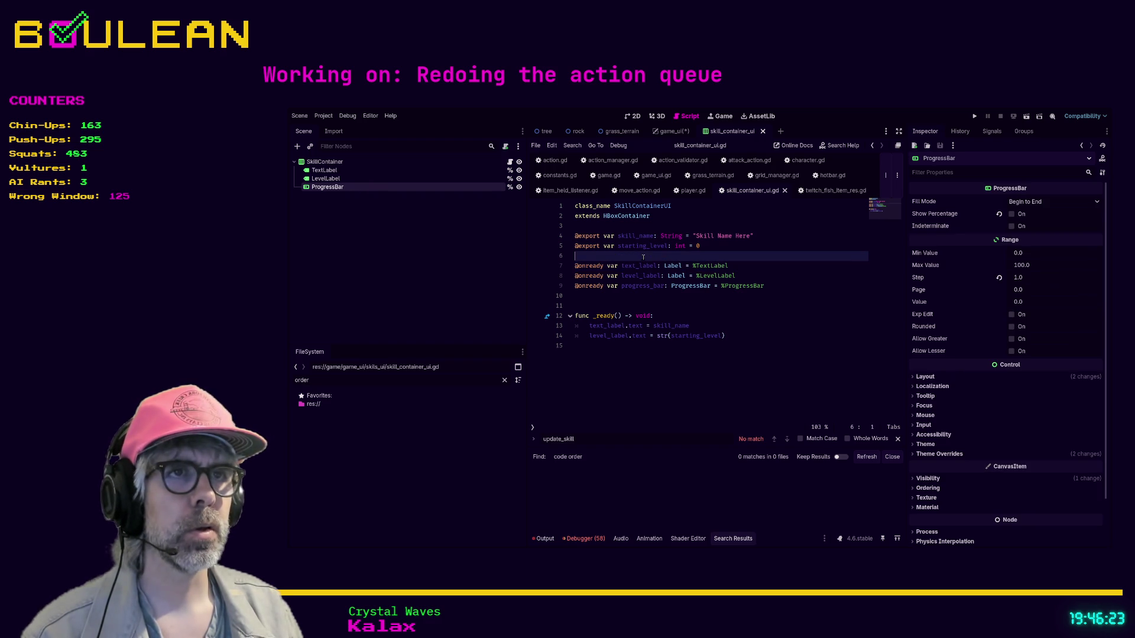
left_click(666, 132)
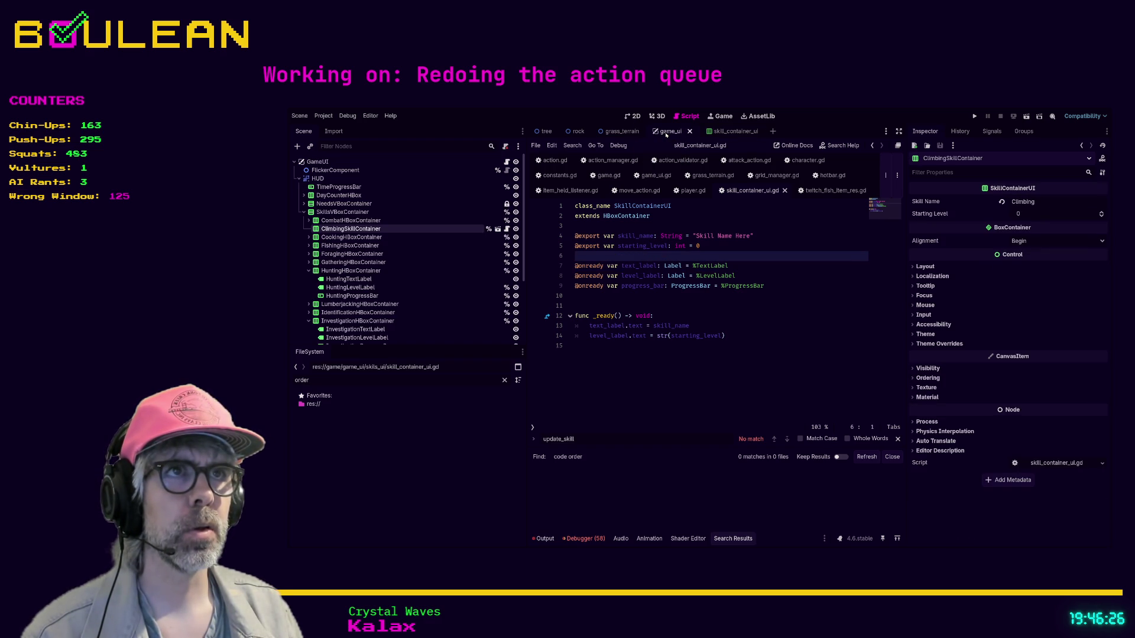
left_click(631, 117)
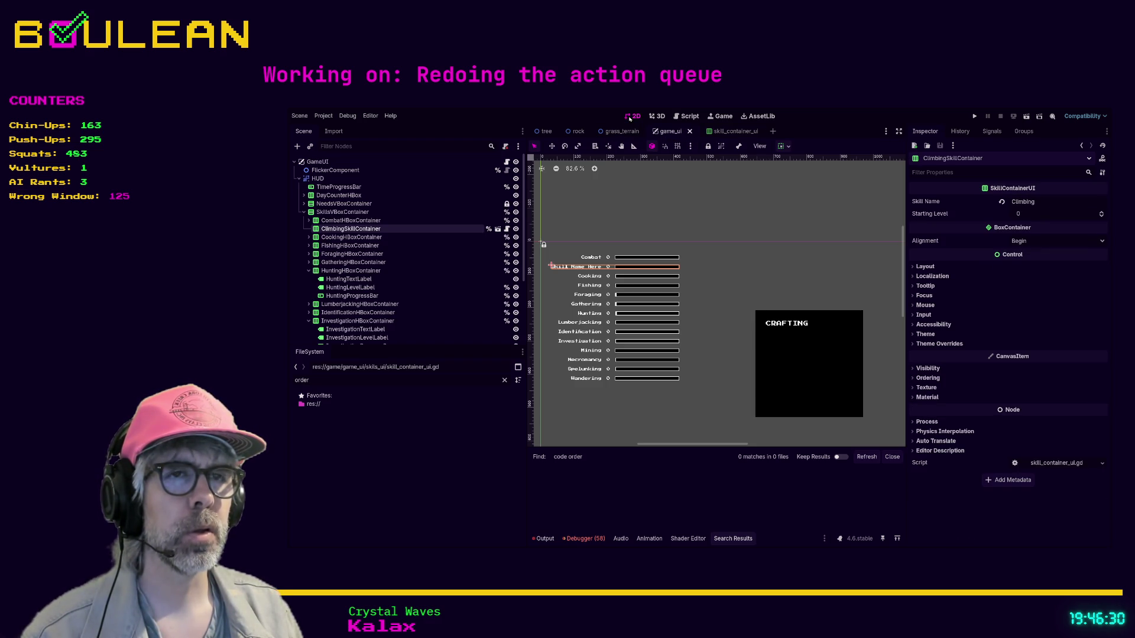
Delete the MountaineeringSkillContainerUI node and filter the FileSystem by 'sk'
scroll(392, 307, "down", 3)
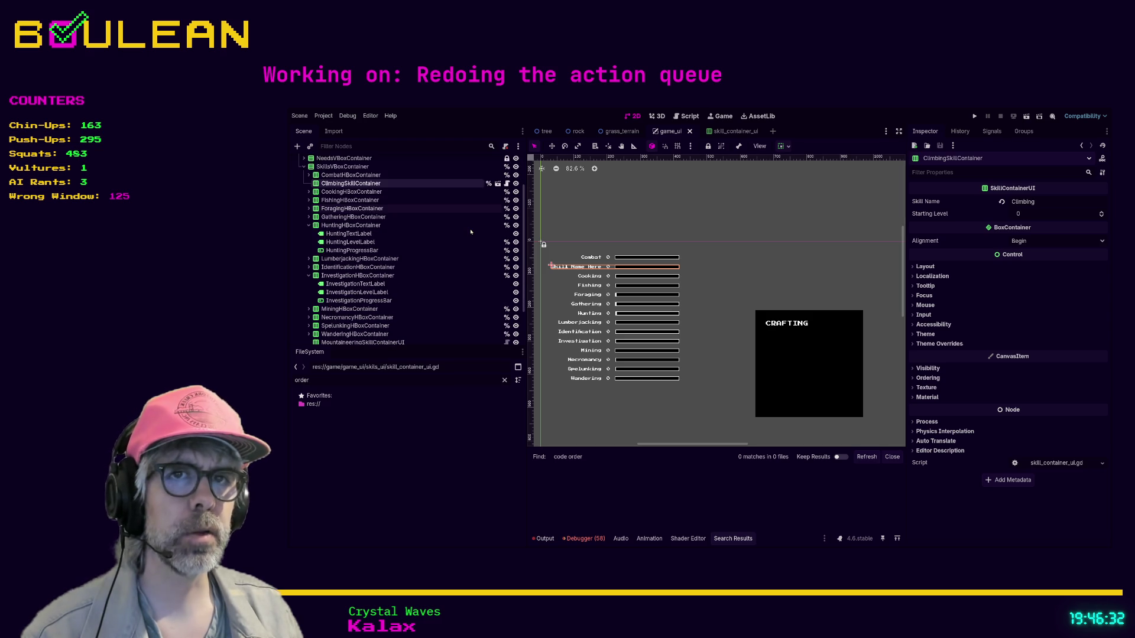
left_click(383, 320)
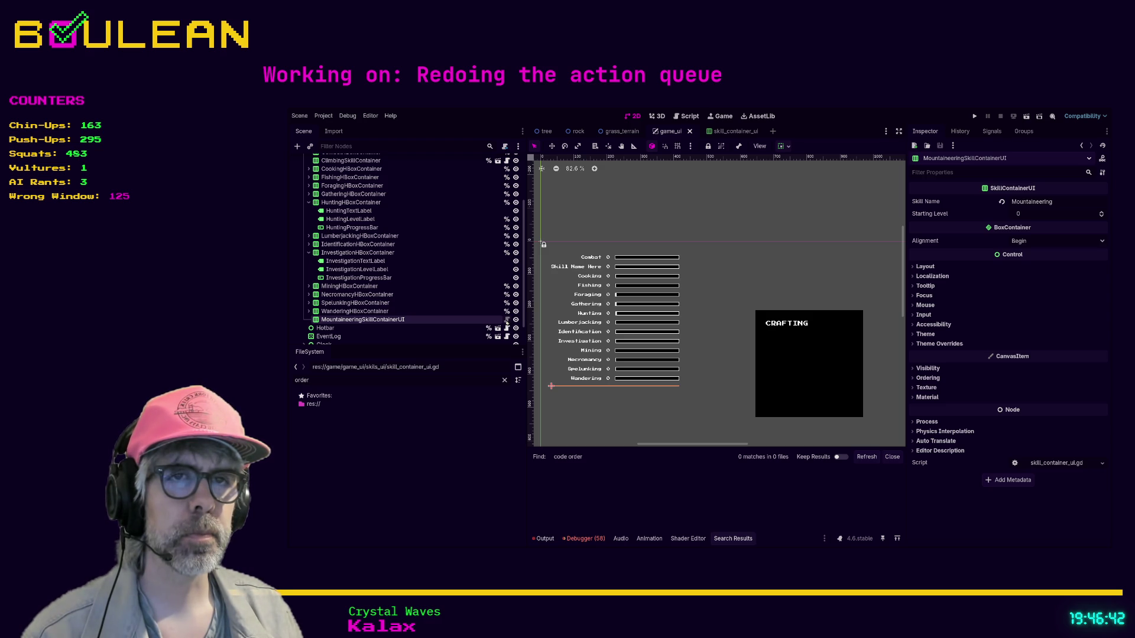
scroll(432, 300, "up", 3)
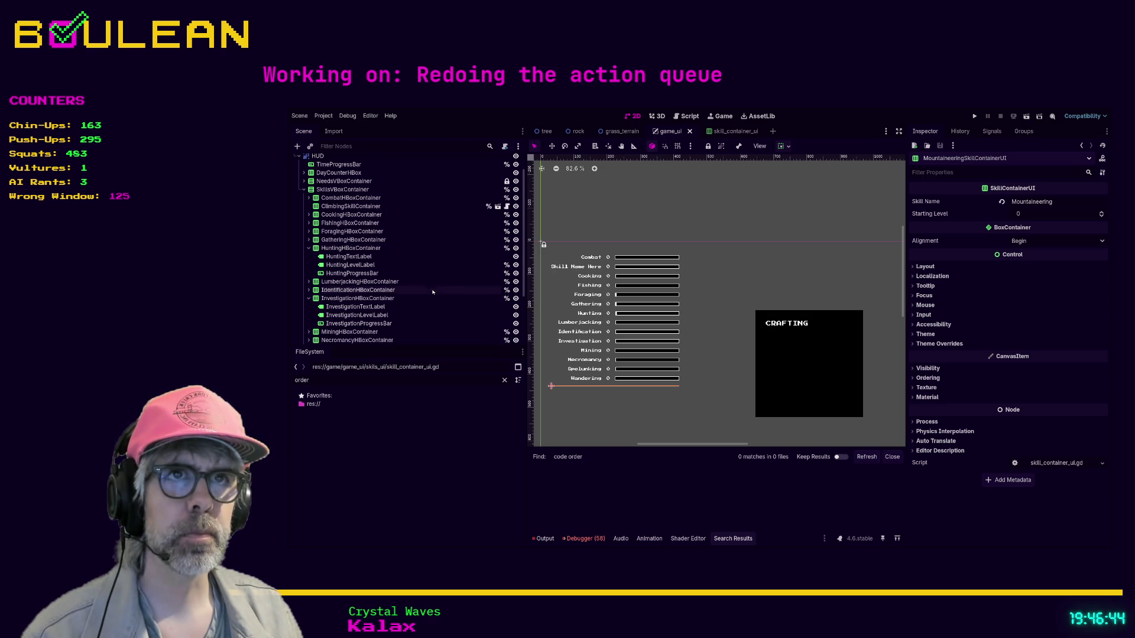
scroll(437, 228, "down", 3)
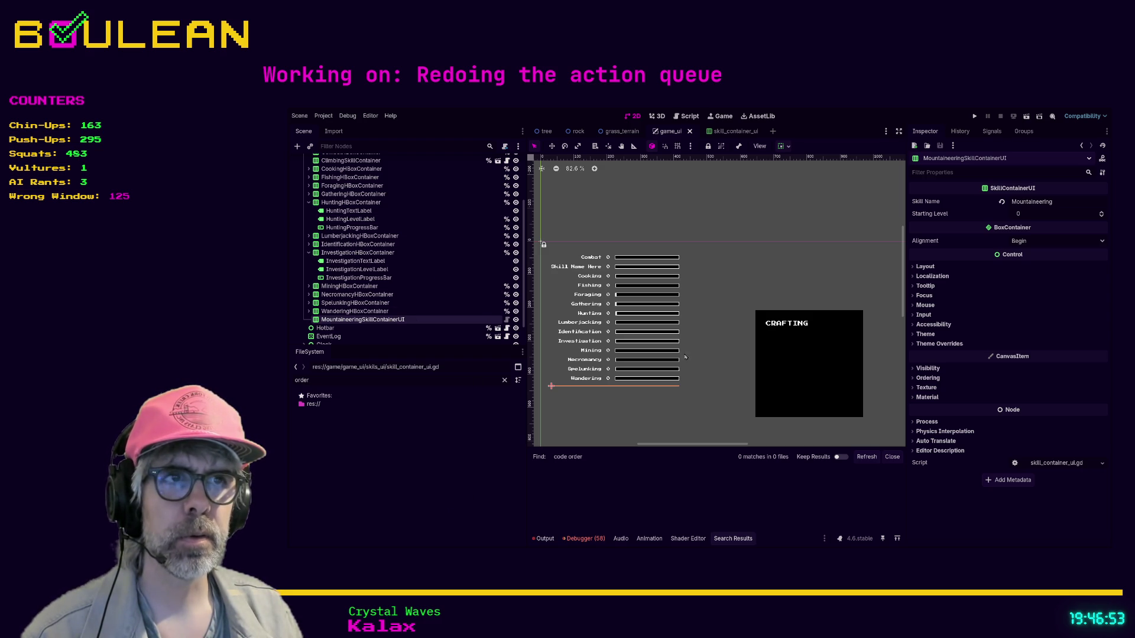
key("Delete")
double_click(357, 382)
type("skill")
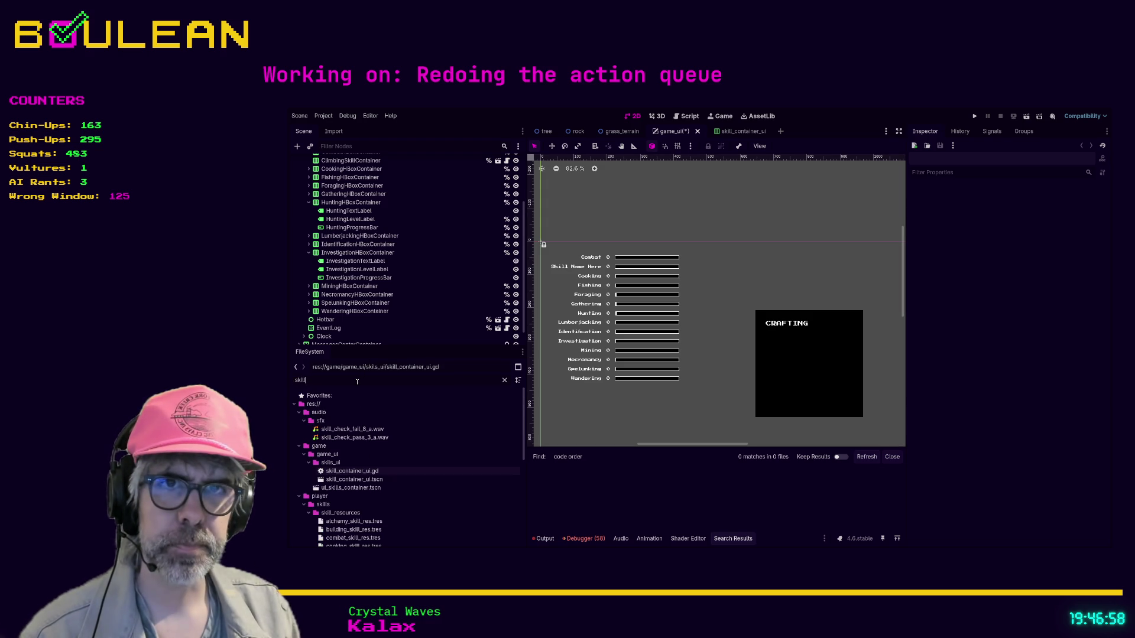
Instance skill_container_ui.tscn above Necromancy and name it MountaineeringSkillContainer
left_click(359, 480)
left_click_drag(359, 484, 358, 293)
left_click_drag(360, 300, 359, 284)
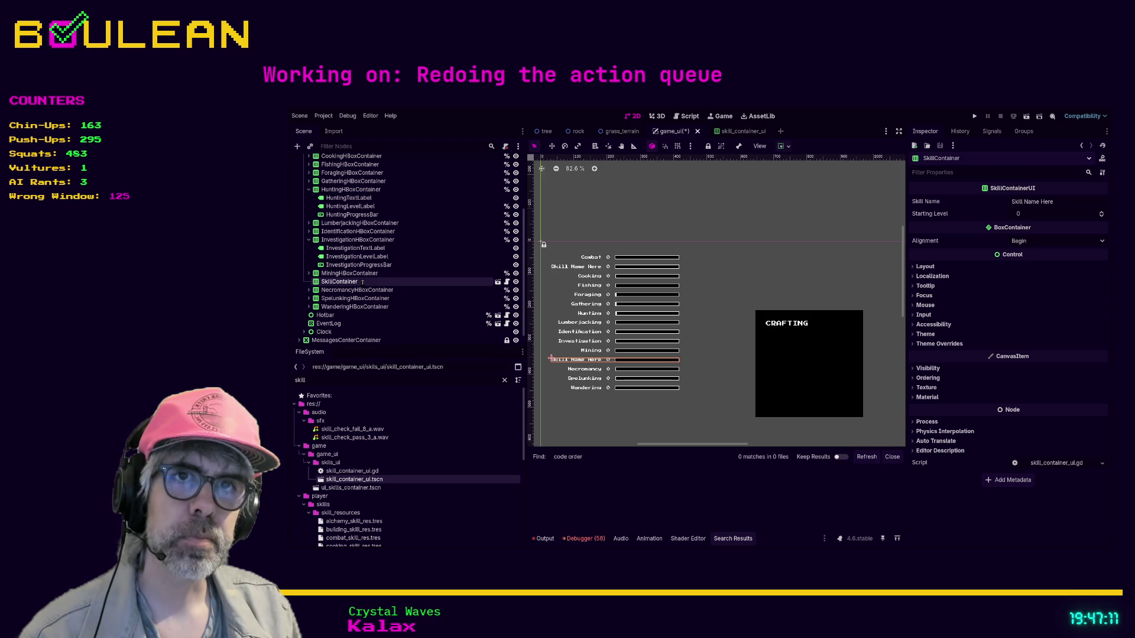
type("Mountaineering")
key("Return")
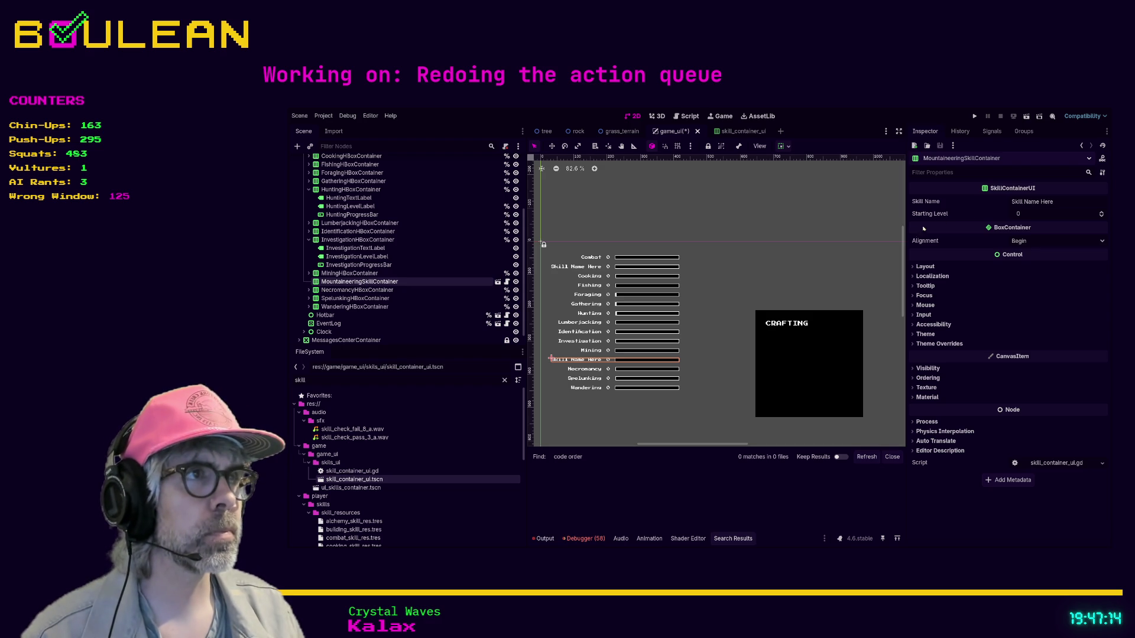
Set its Skill Name to 'Mountaineering', check the Climbing container, and save game_ui
left_click(1028, 200)
type("Mou")
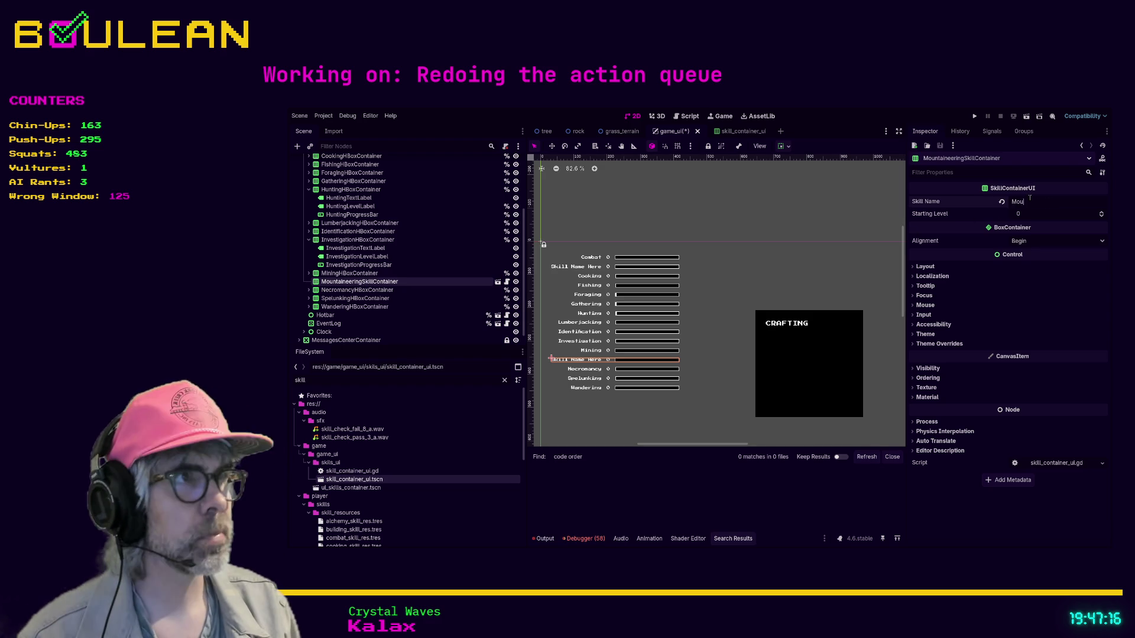
type("ing")
key("Tab")
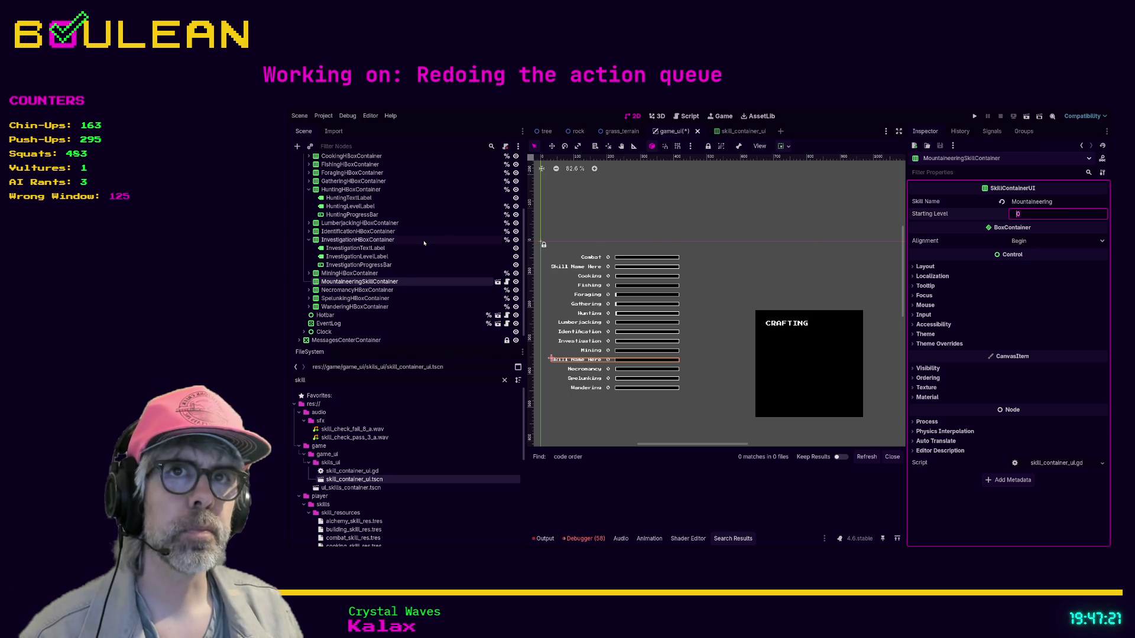
scroll(378, 207, "up", 2)
left_click(350, 193)
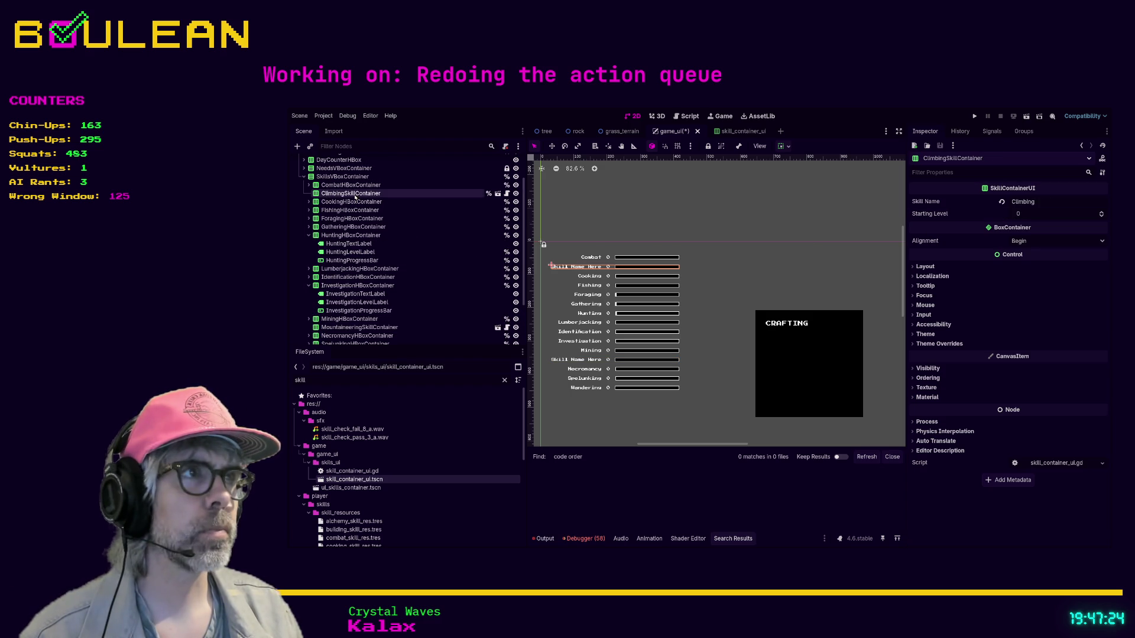
left_click(660, 214)
key("ctrl+s")
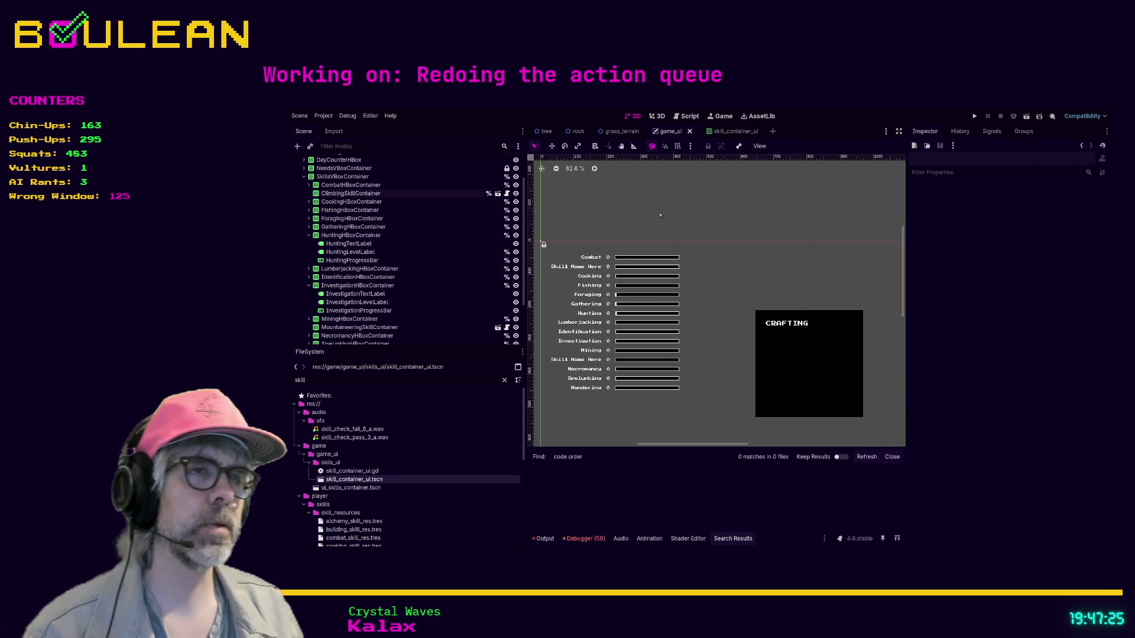
Run the game with F5, zoom the map out to view the skill bars, then stop with F8
key("F5")
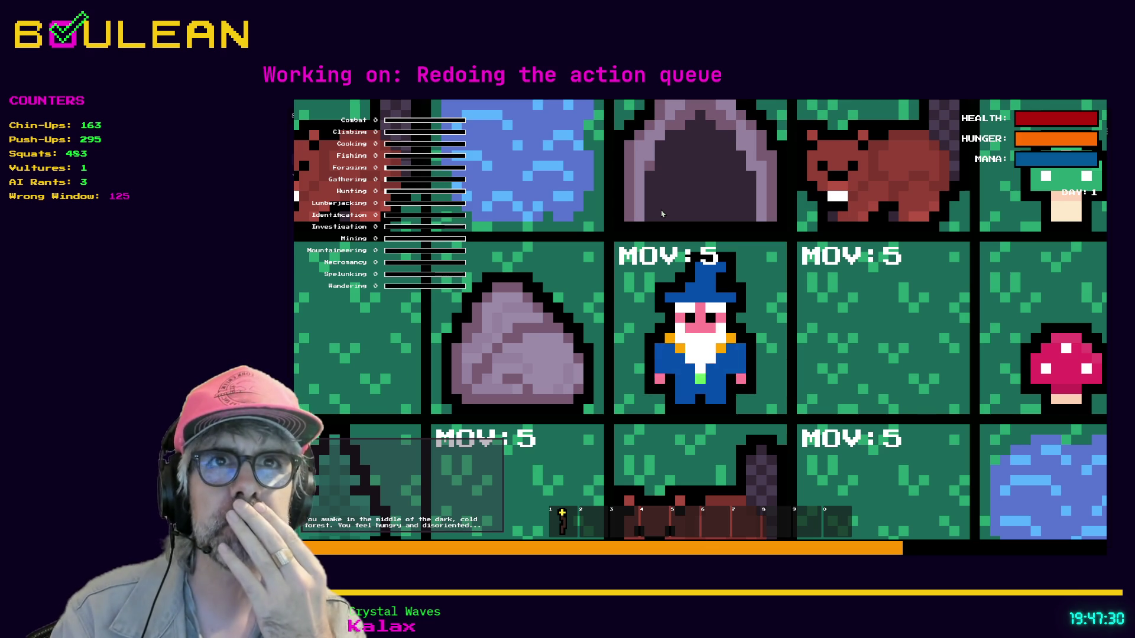
scroll(661, 214, "down", 3)
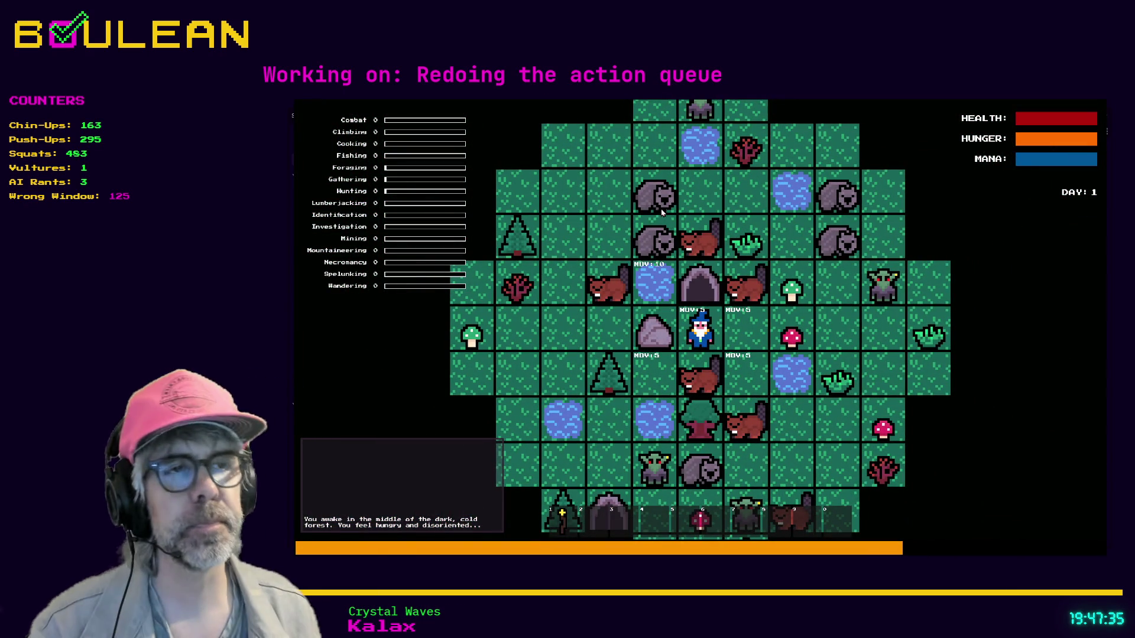
key("F8")
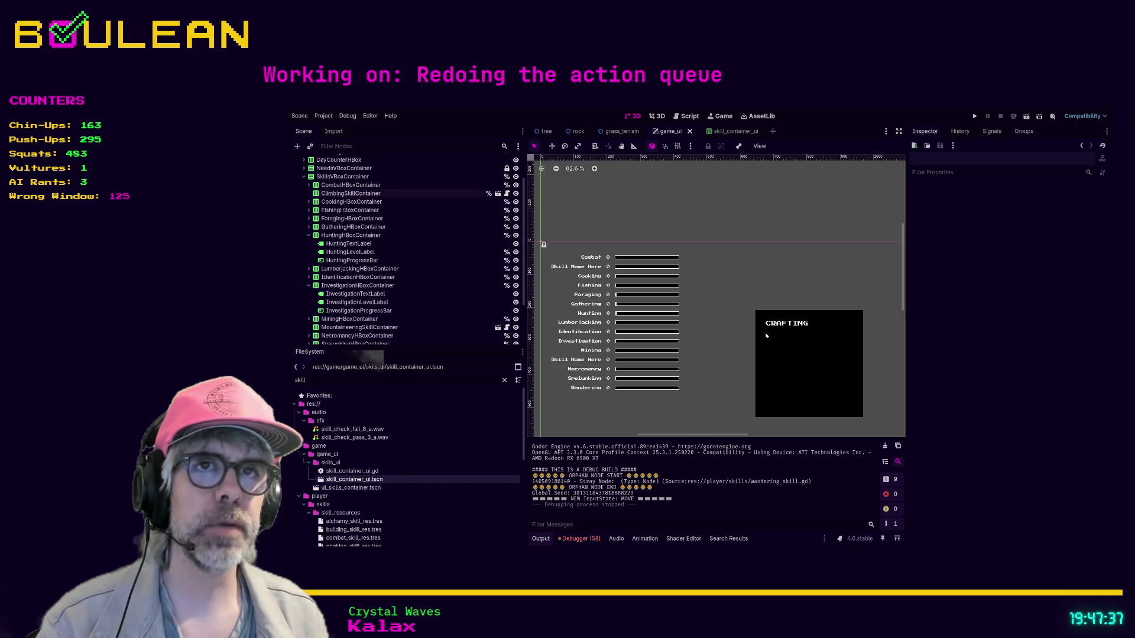
Drag ClimbingSkillContainer above CombatHBoxContainer, save game_ui, and run the game
scroll(418, 232, "up", 1)
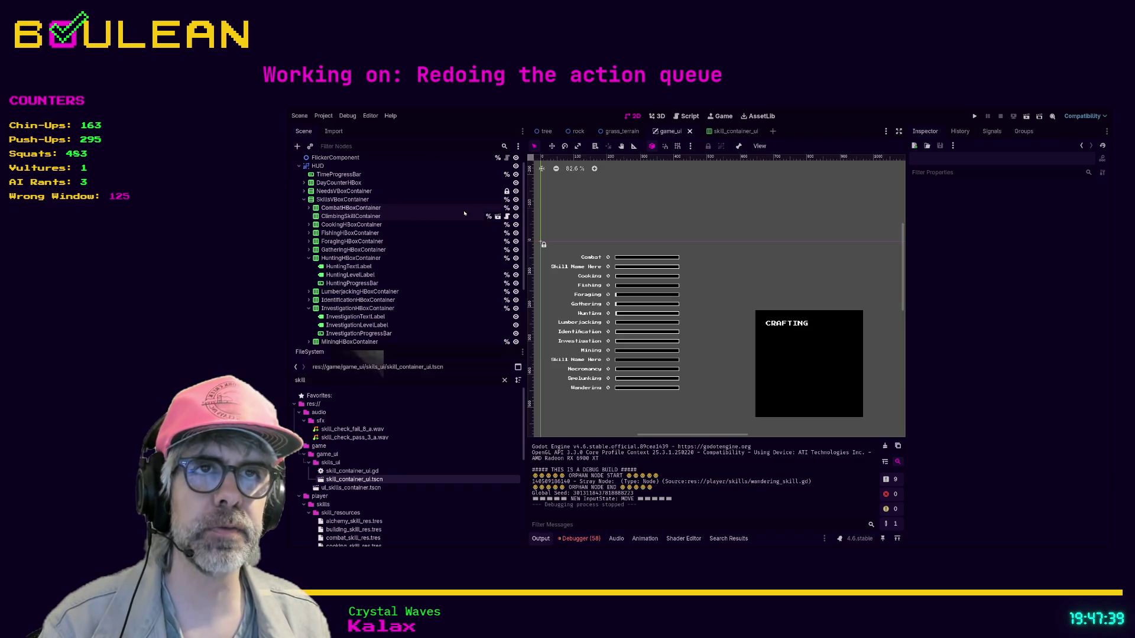
scroll(365, 276, "up", 1)
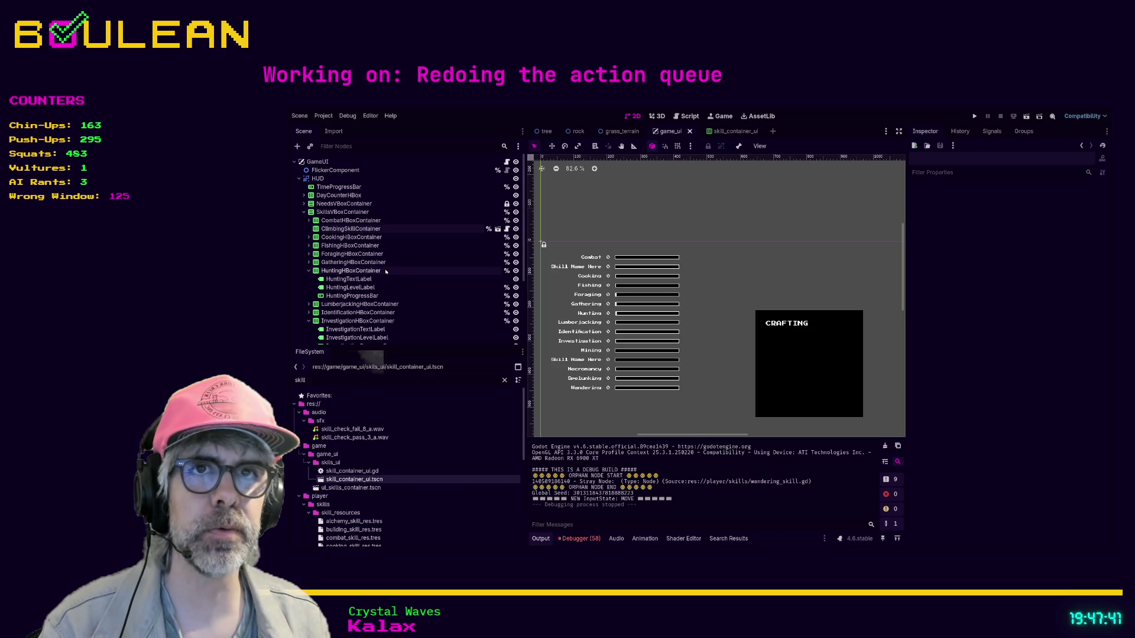
left_click(349, 230)
left_click_drag(331, 234, 377, 219)
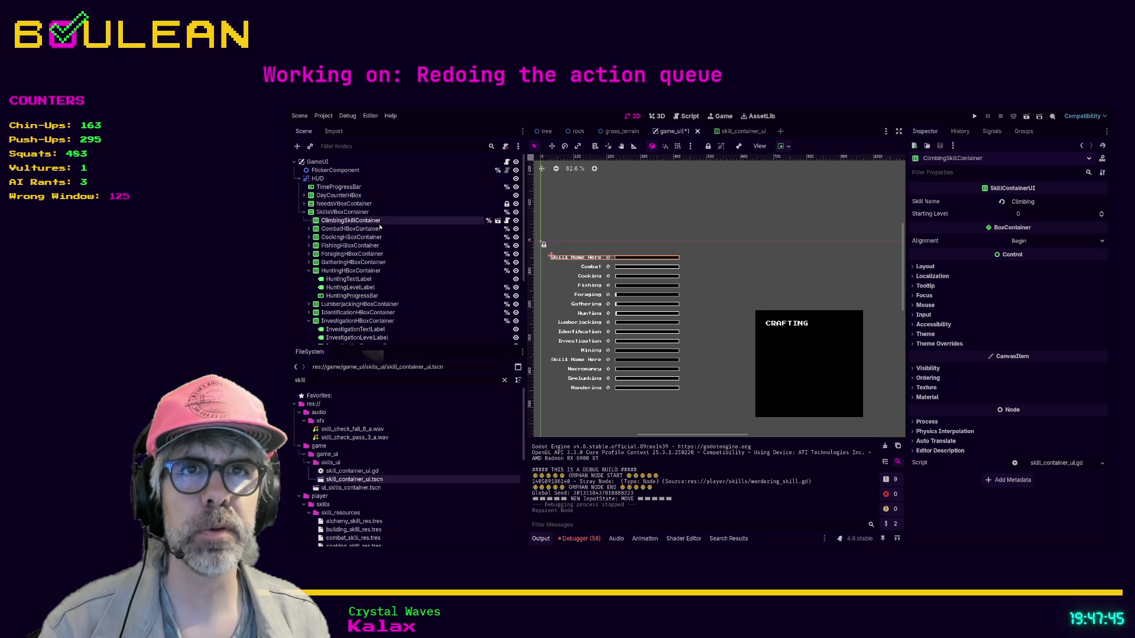
key("ctrl+s")
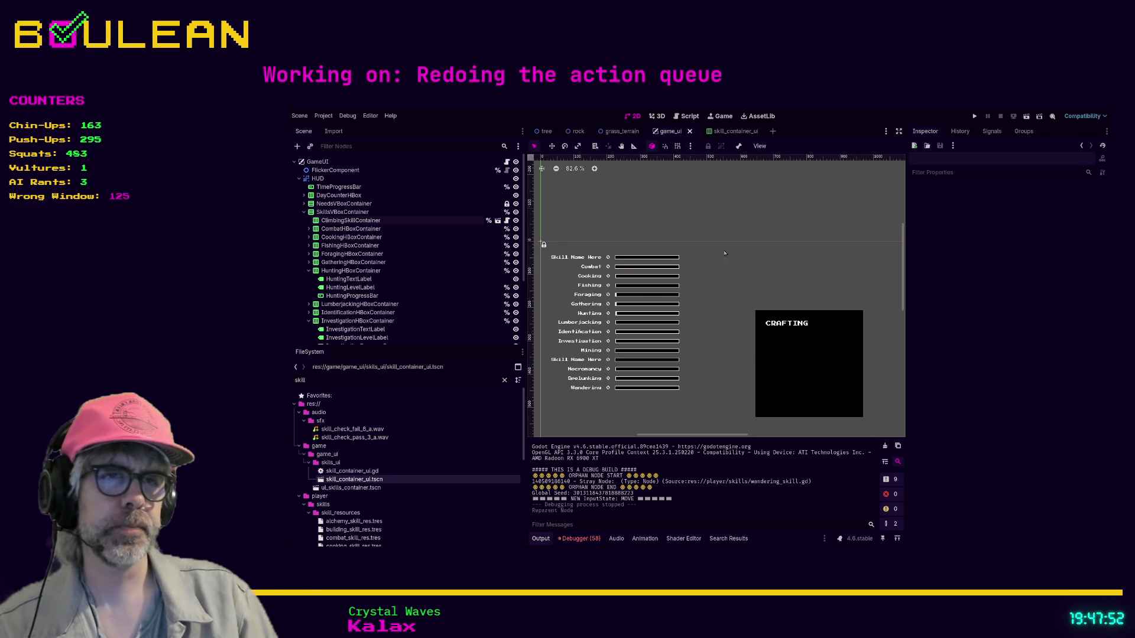
key("F5")
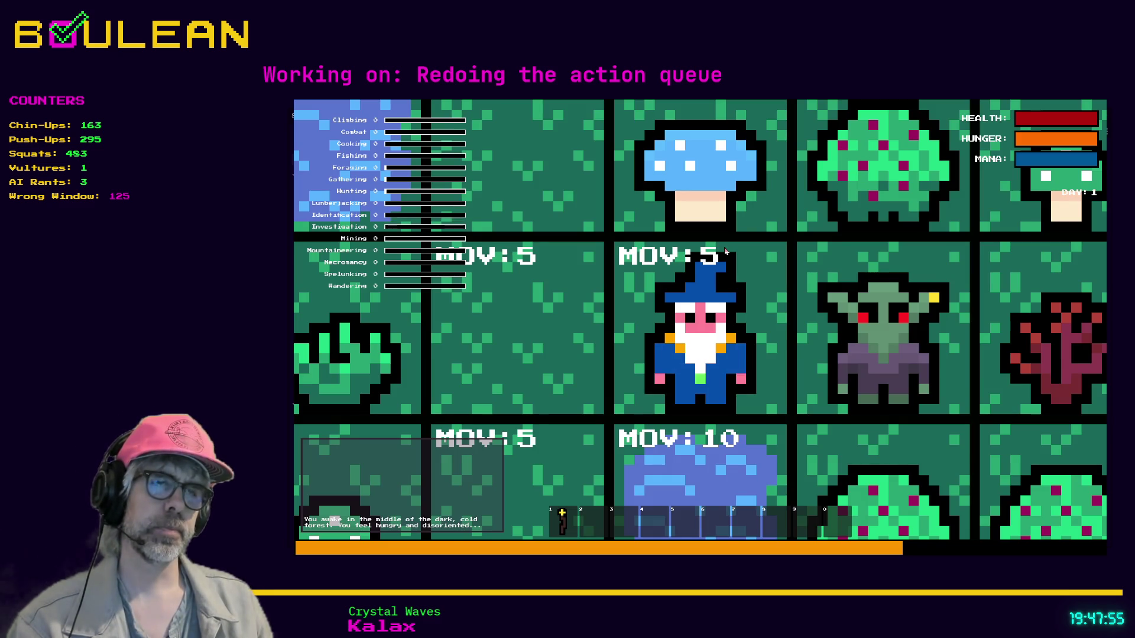
Zoom out, move the wizard one tile left and two tiles down, then stop the game
scroll(725, 250, "down", 3)
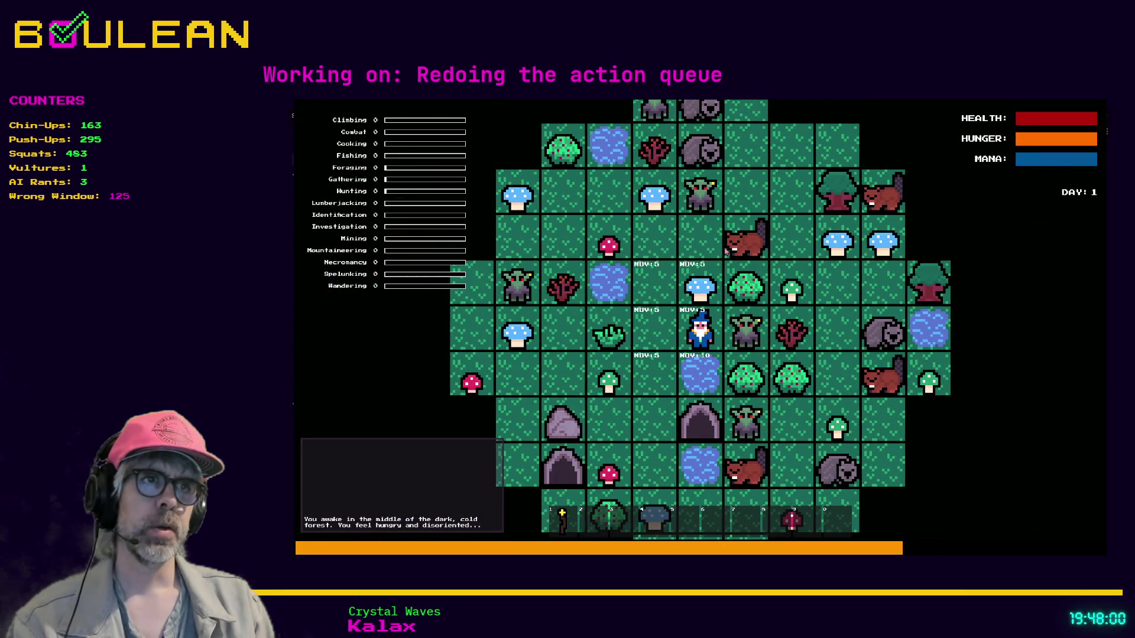
key("Left")
key("Down")
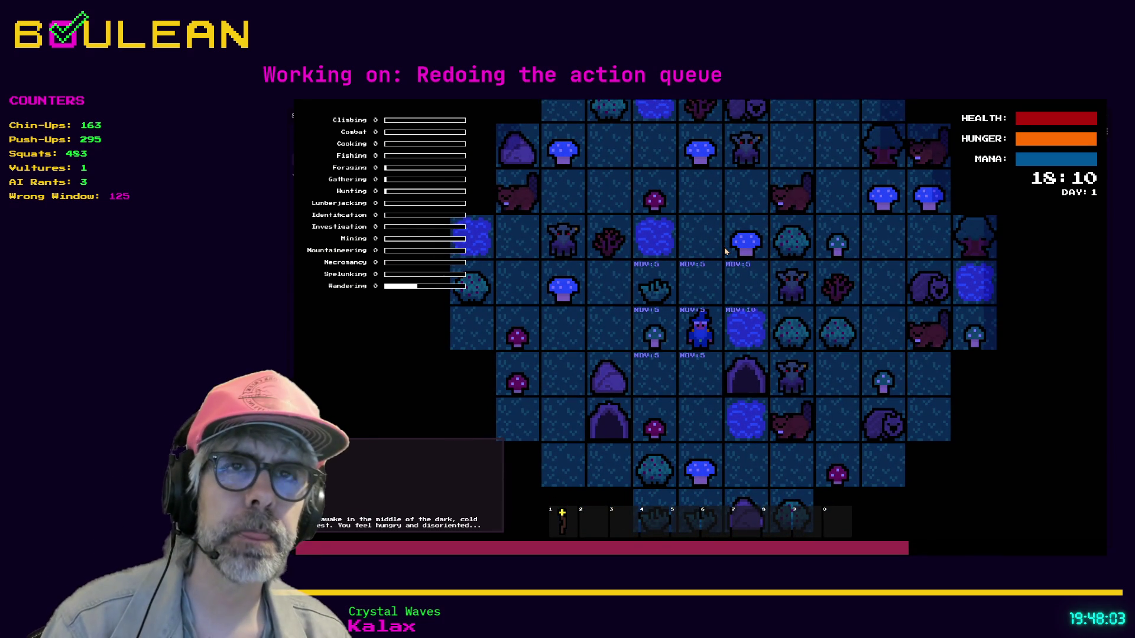
key("Down")
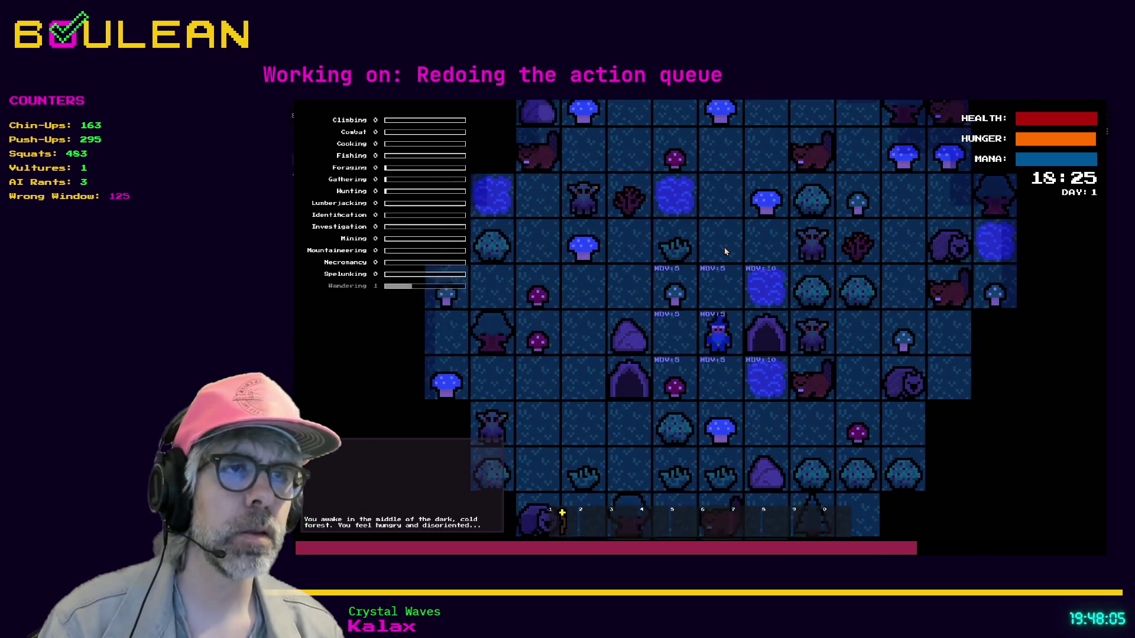
key("F8")
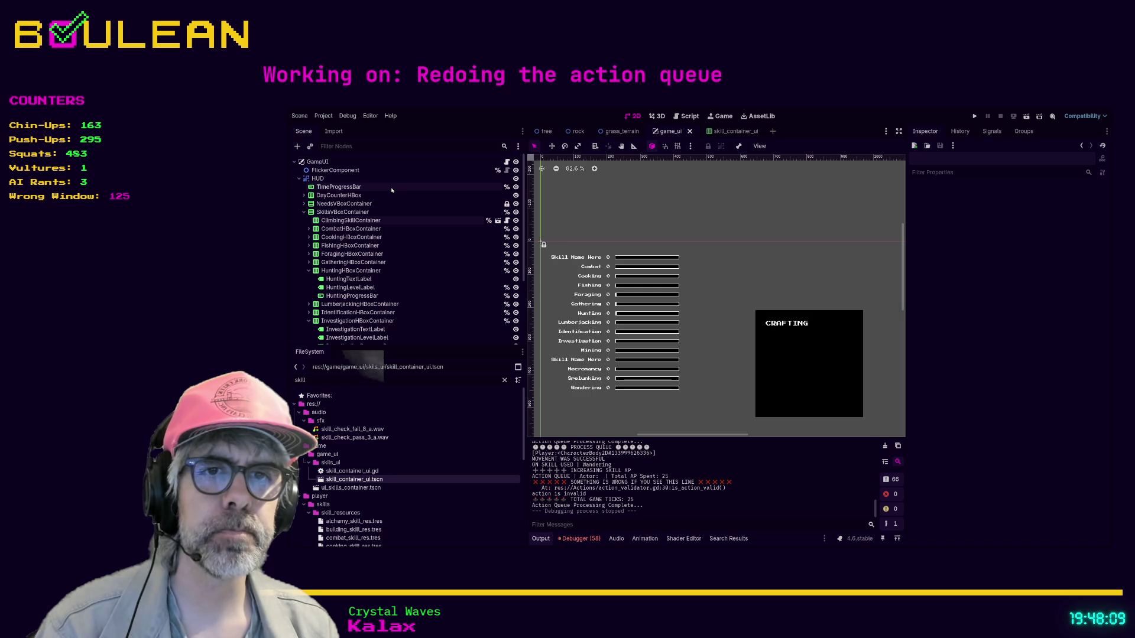
Add a skill_container_ui instance to SkillsVBoxContainer and name it SwimmingSkillContainer
mouse_move(355, 480)
left_mouse_down()
mouse_move(371, 410)
mouse_move(360, 266)
left_mouse_up()
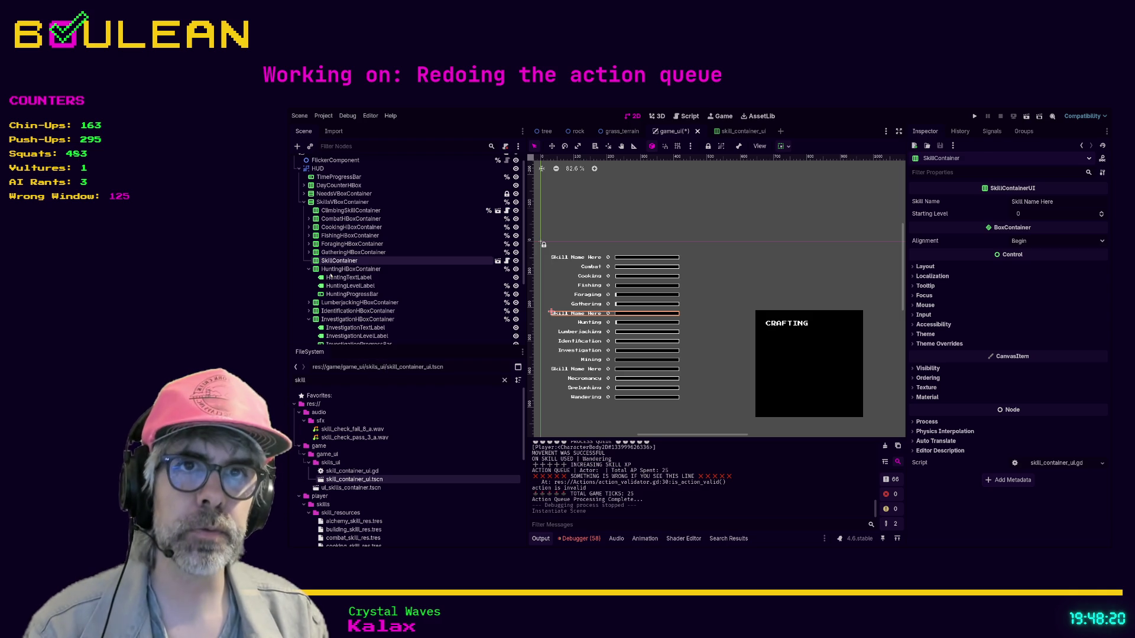
key("F2")
type("SwimmingSkillContainer")
key("Return")
Move SwimmingSkillContainer between the Spelunking and Wandering containers in the skills list
scroll(396, 252, "down", 1)
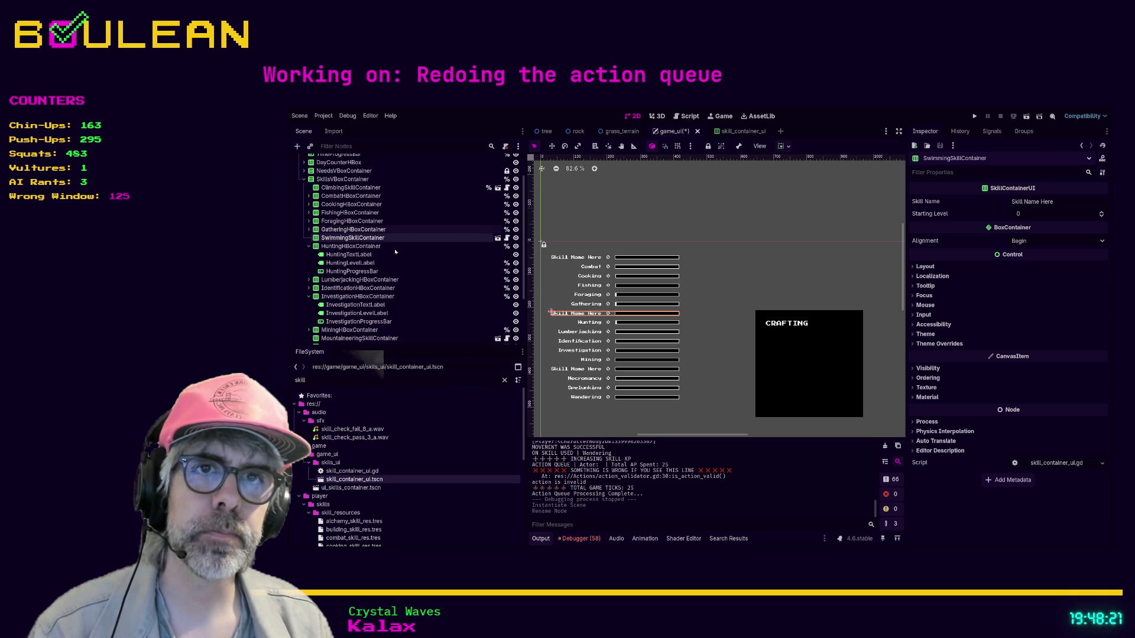
left_click(309, 247)
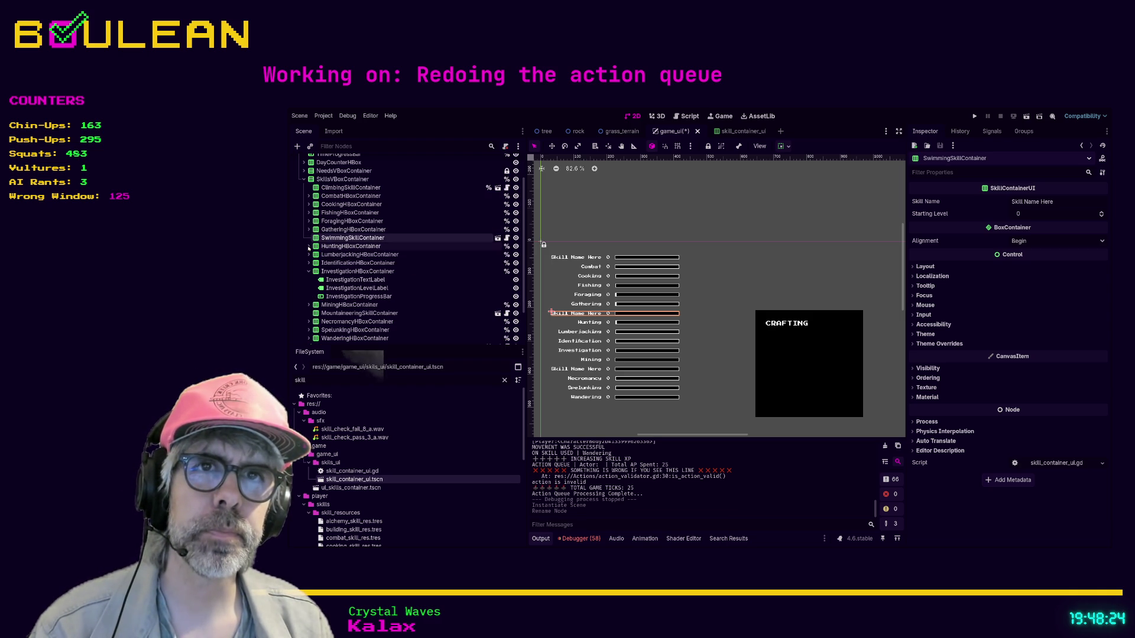
left_click(309, 271)
left_click_drag(324, 239, 325, 311)
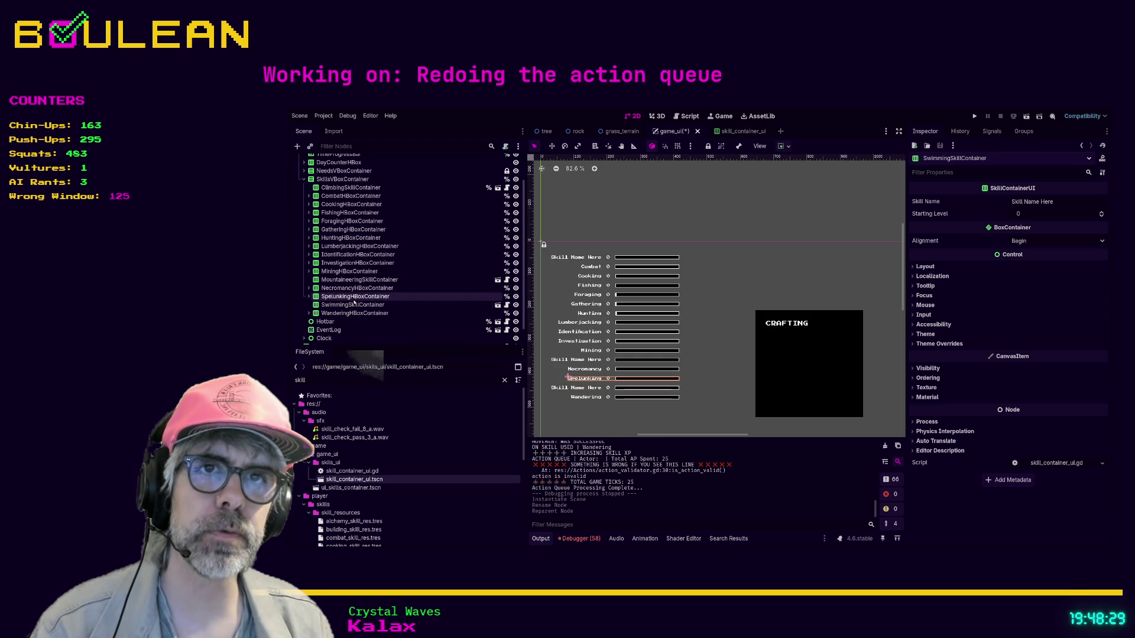
Set SwimmingSkillContainer's Skill Name to 'Swimming' and save the game_ui scene
double_click(1038, 202)
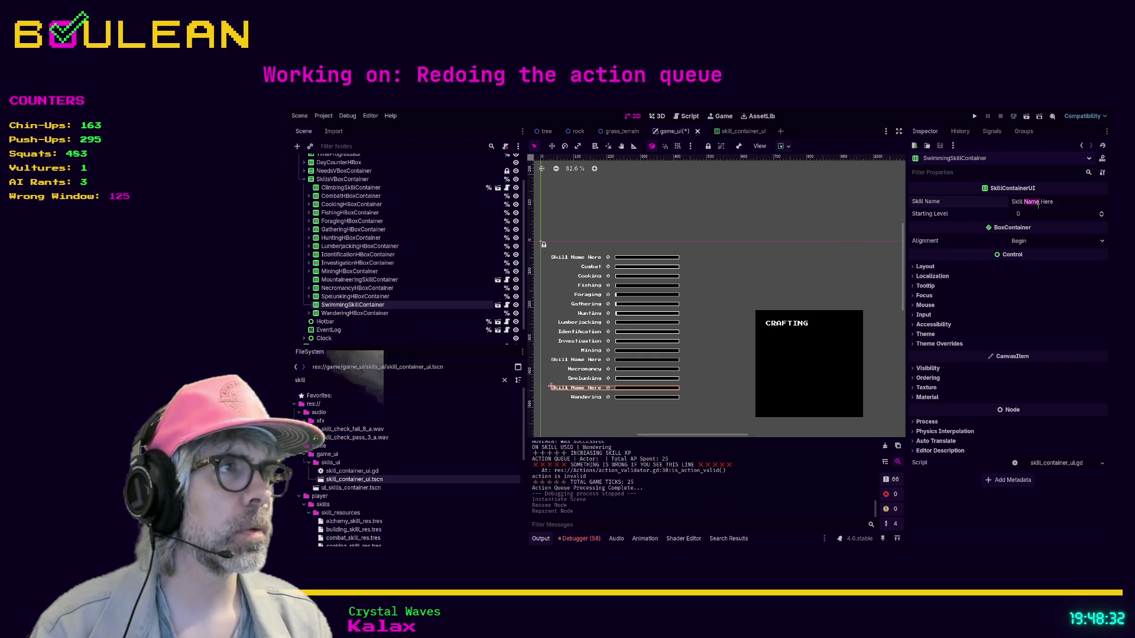
triple_click(1037, 202)
type("Swi")
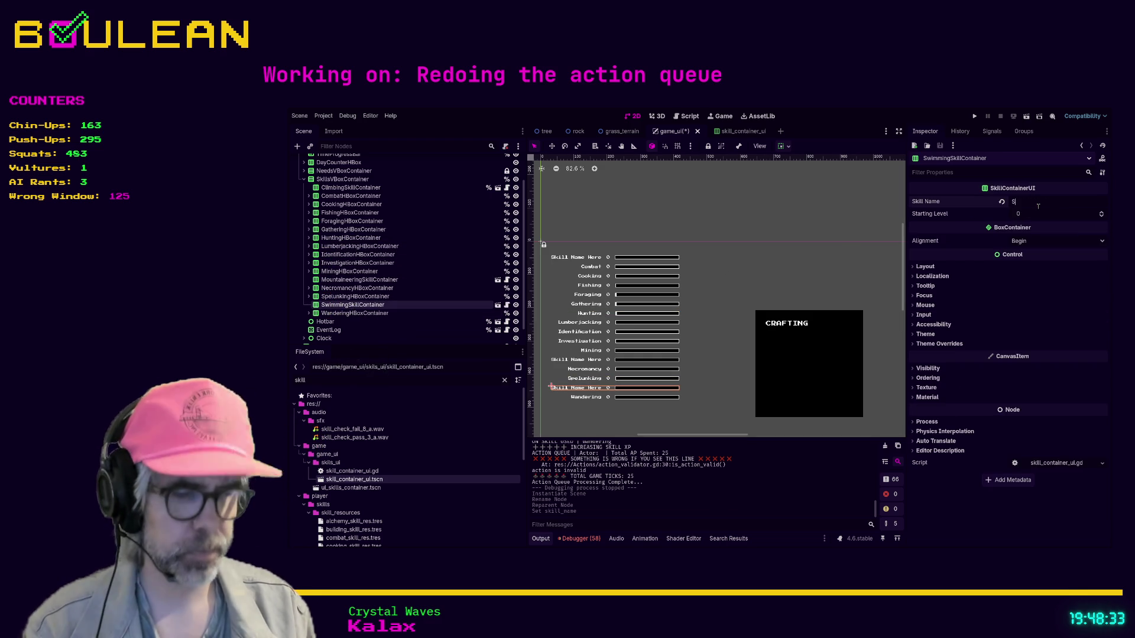
type("mming")
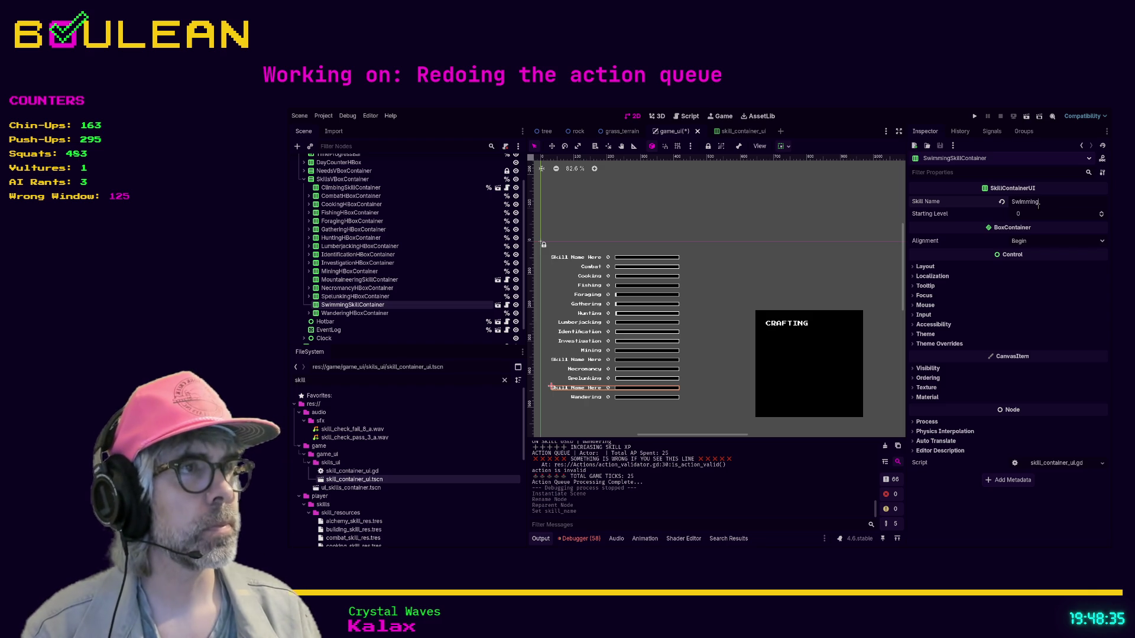
left_click(1033, 218)
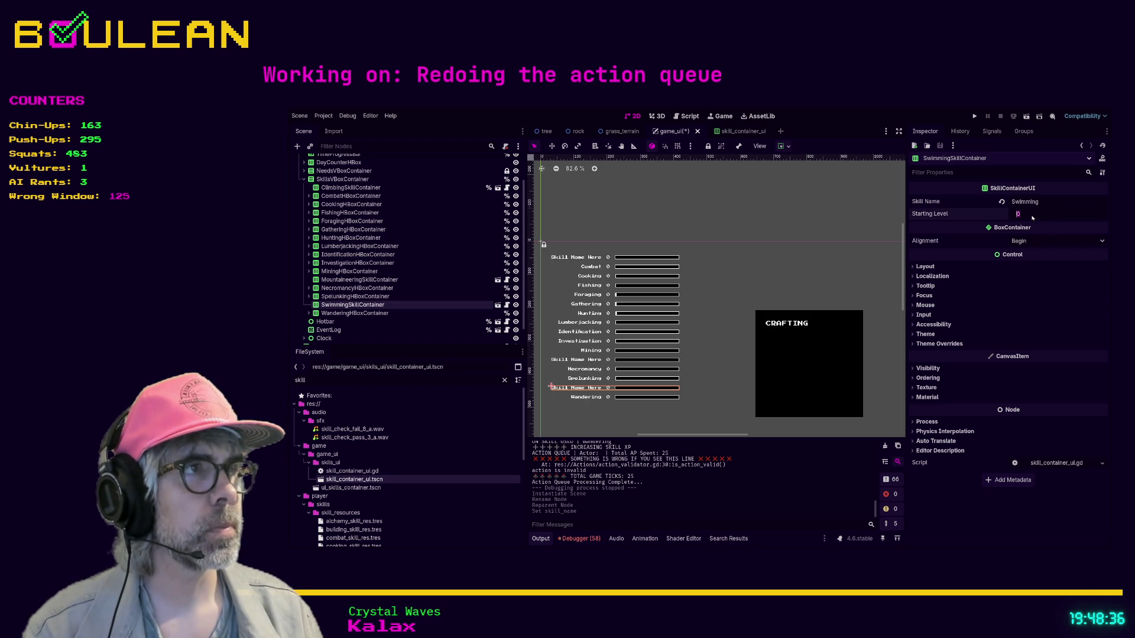
left_click(809, 229)
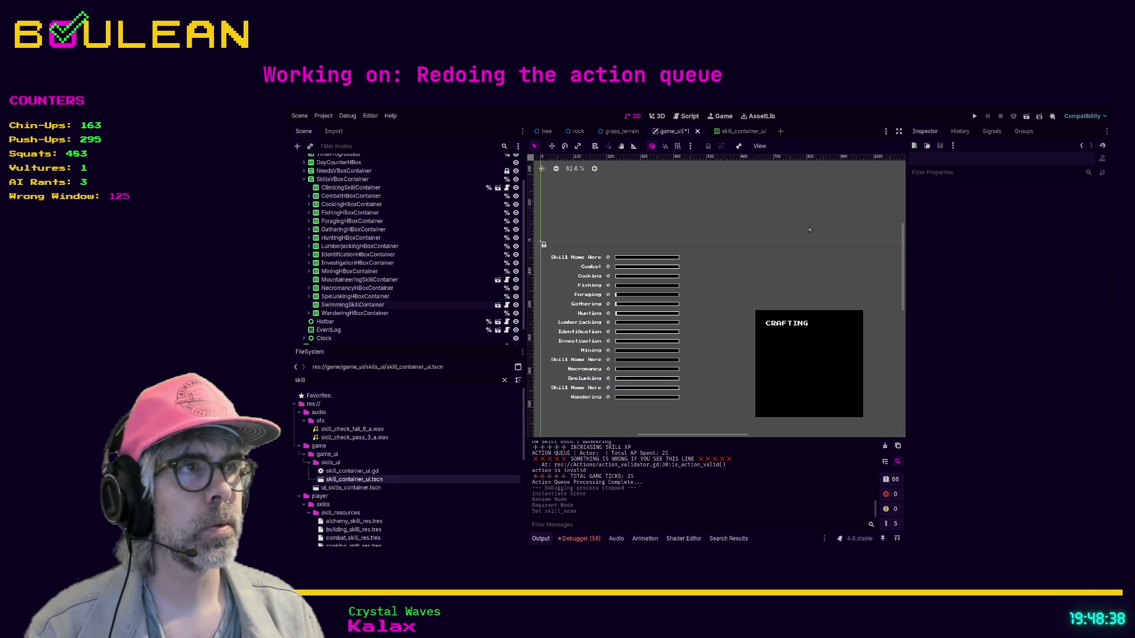
left_click(366, 305)
key("ctrl+s")
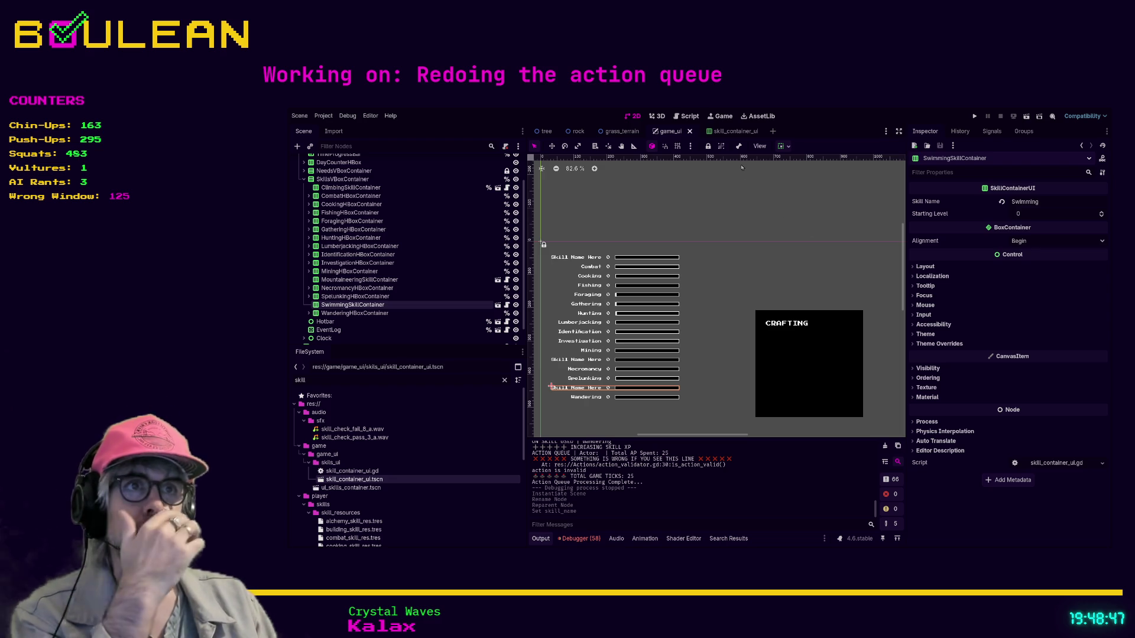
left_click(739, 133)
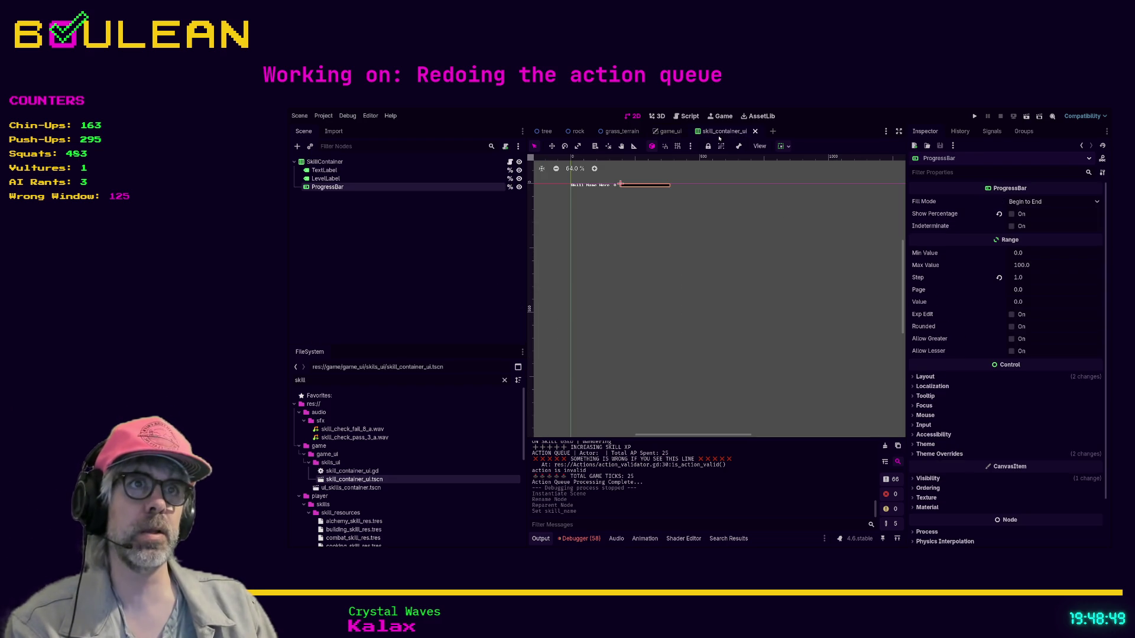
left_click(510, 162)
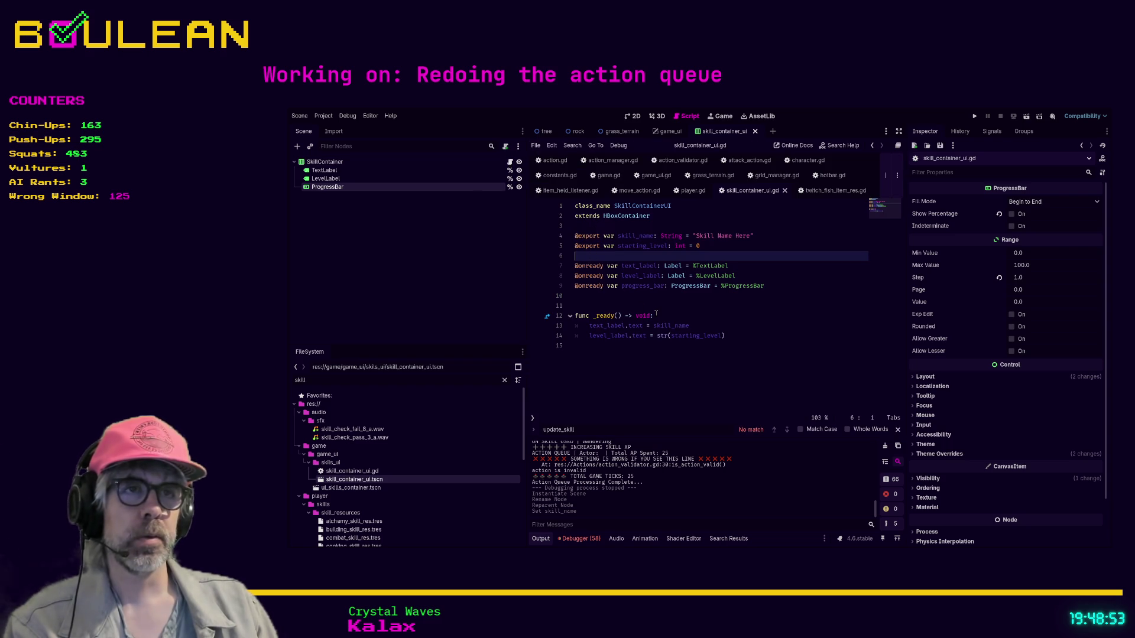
key("Return")
key("Return")
key("Up")
key("Up")
type("@export var associate")
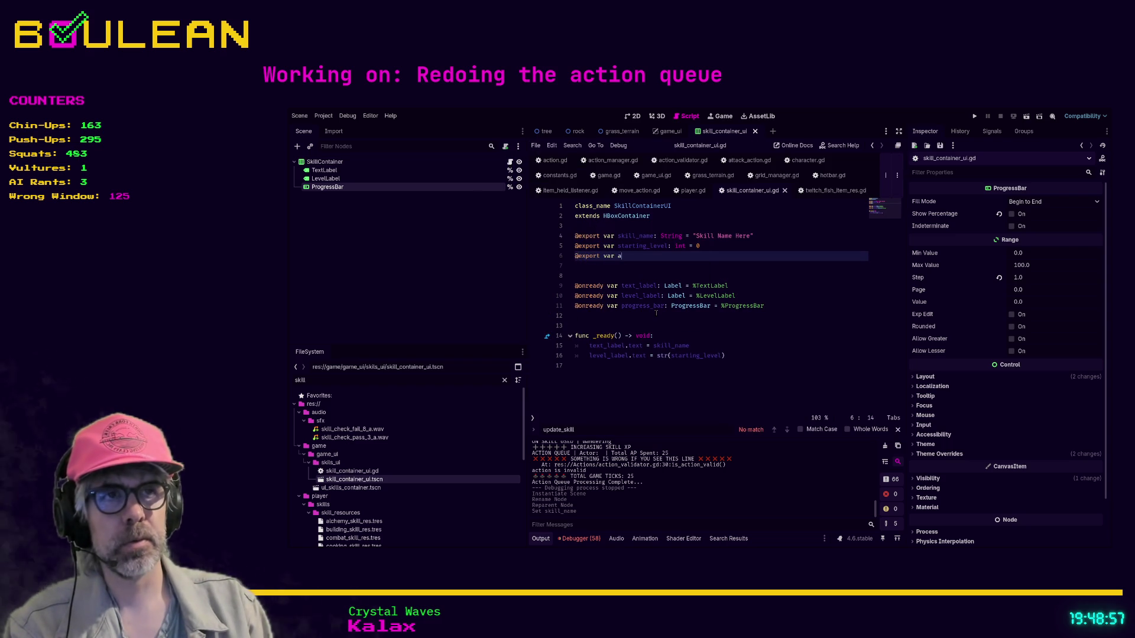
type("d_")
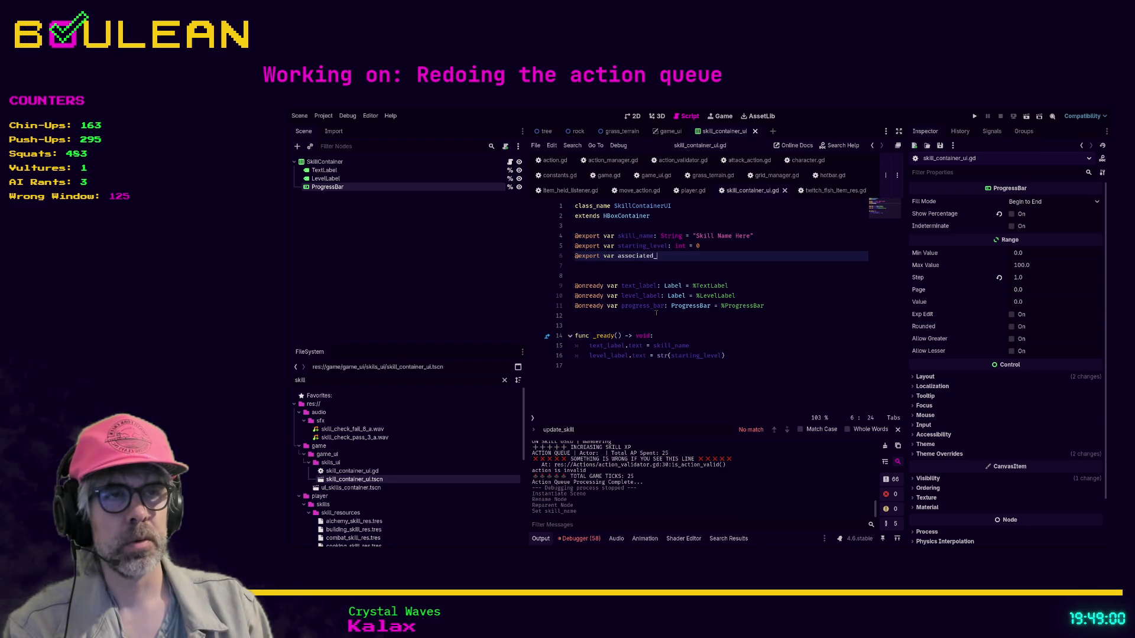
key("BackSpace")
key("BackSpace")
key("BackSpace")
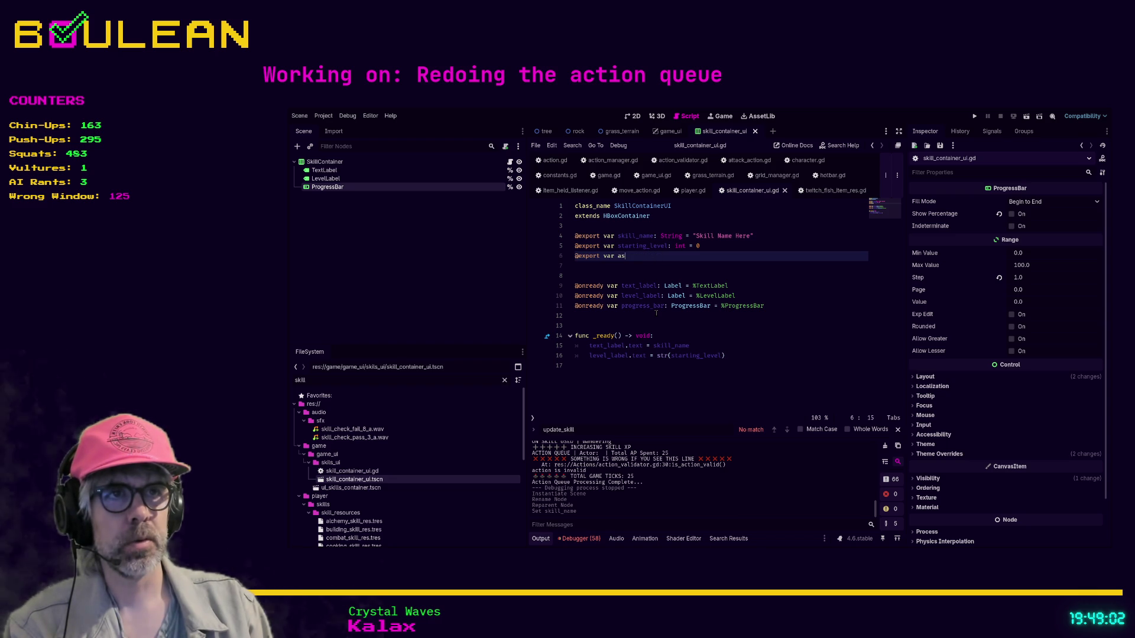
type("ated")
type("l:")
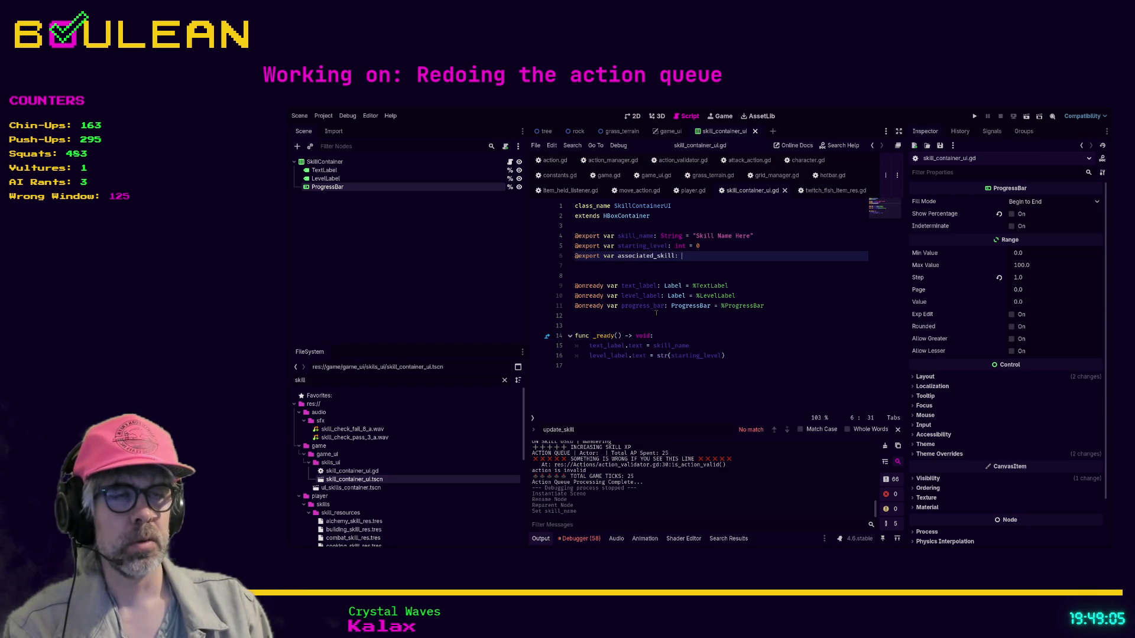
type("s.")
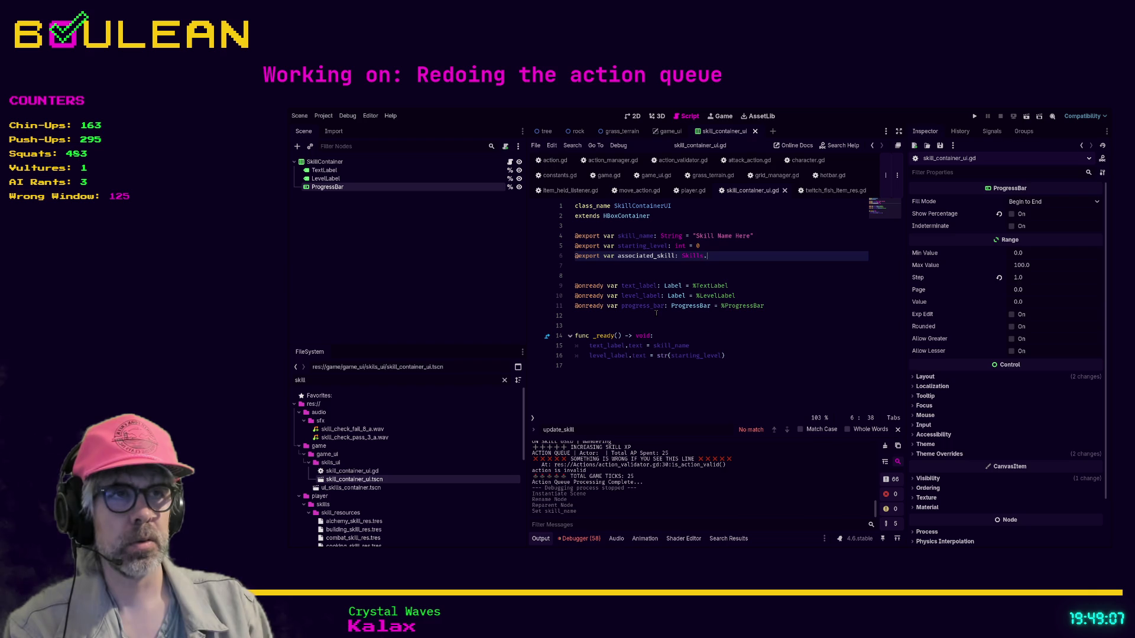
key("BackSpace")
key("BackSpace")
key("BackSpace")
type("nager.")
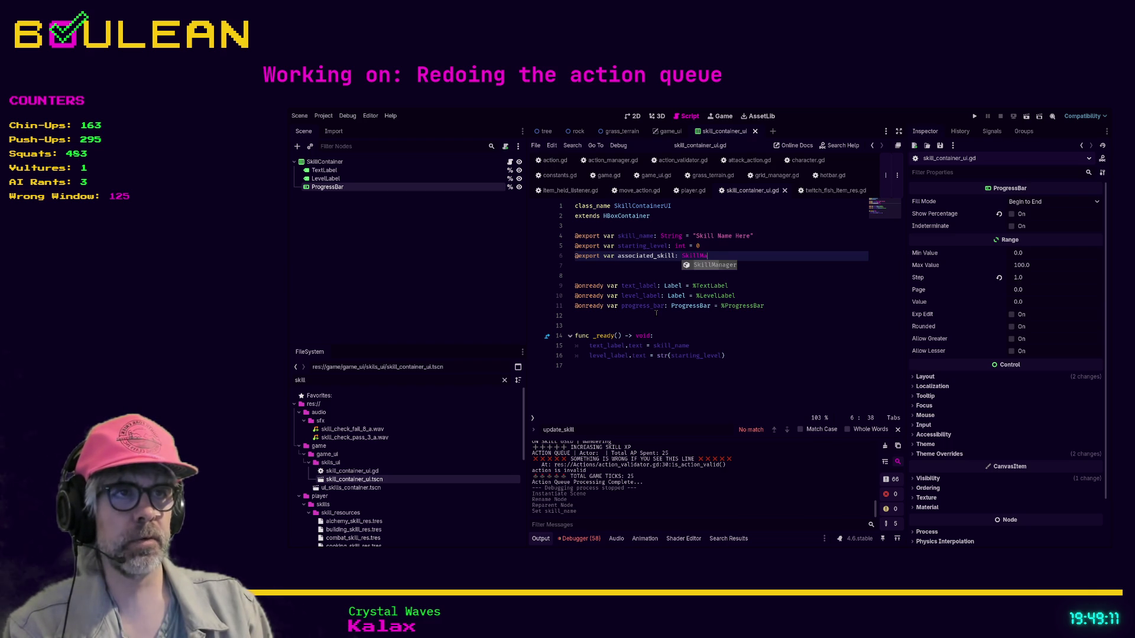
type("Skills")
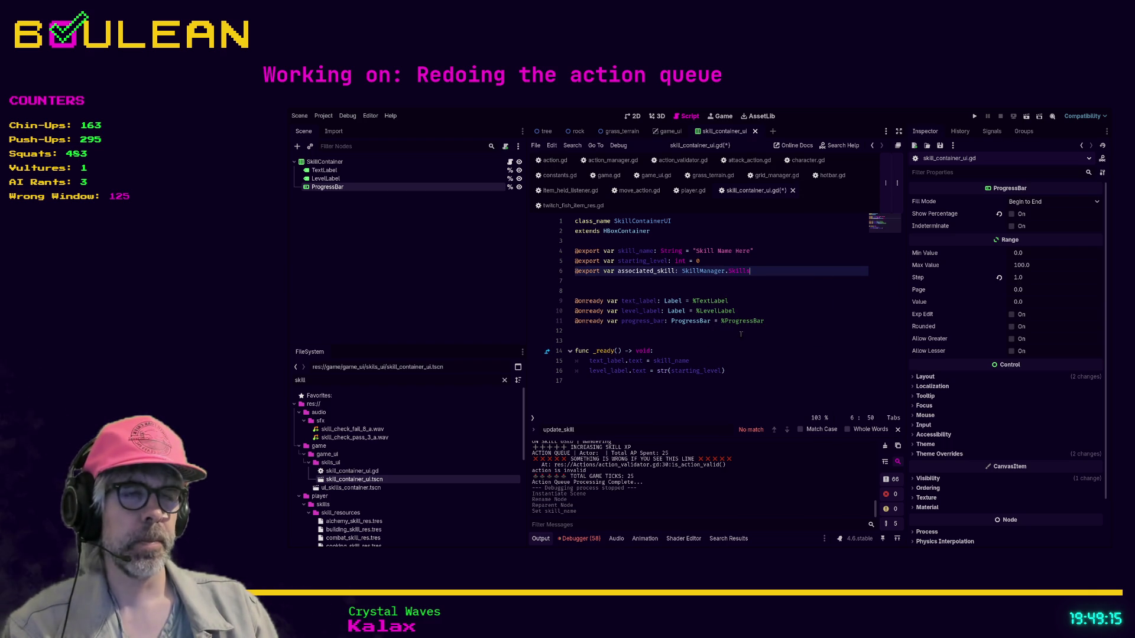
key("Down")
key("Down")
key("ctrl+s")
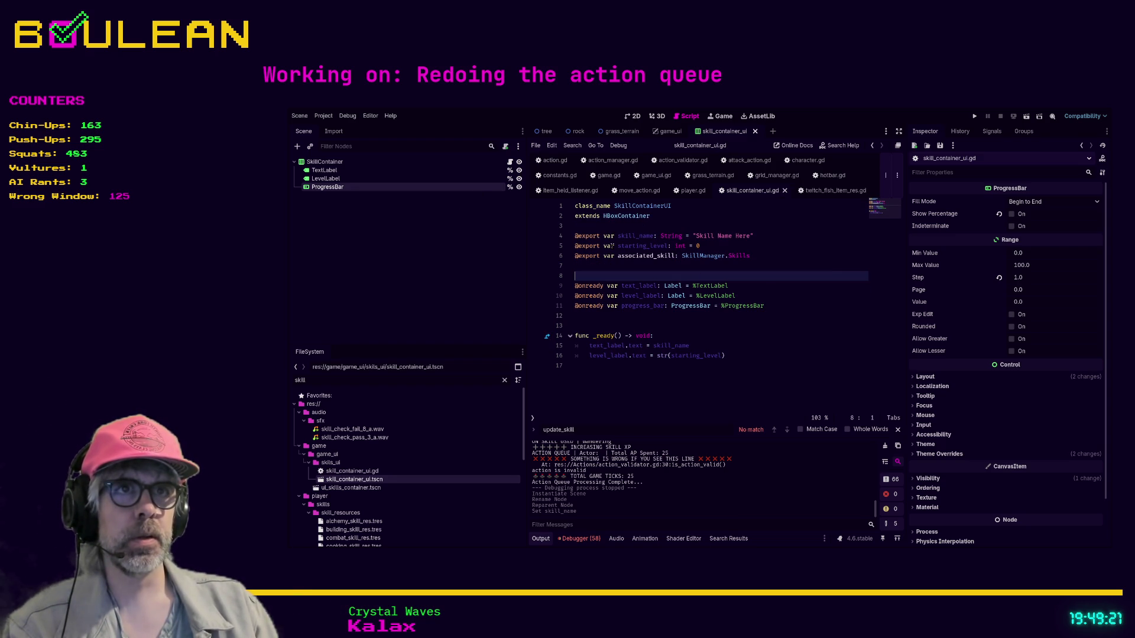
Check SwimmingSkillContainer in the game_ui scene, then return to skill_container_ui.gd
left_click(633, 117)
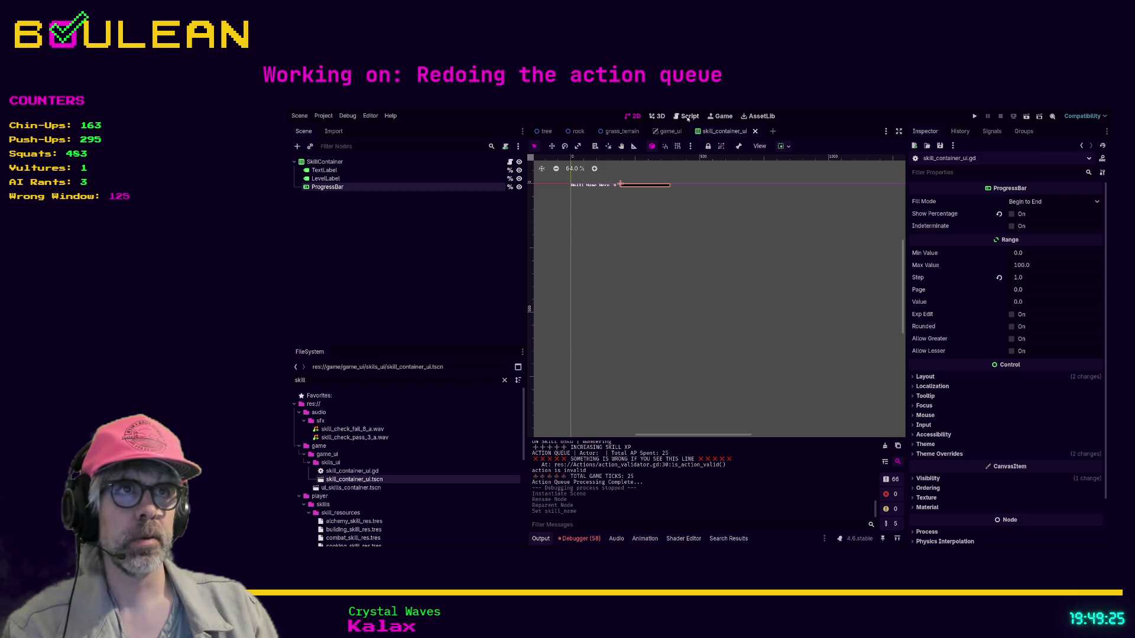
left_click(688, 117)
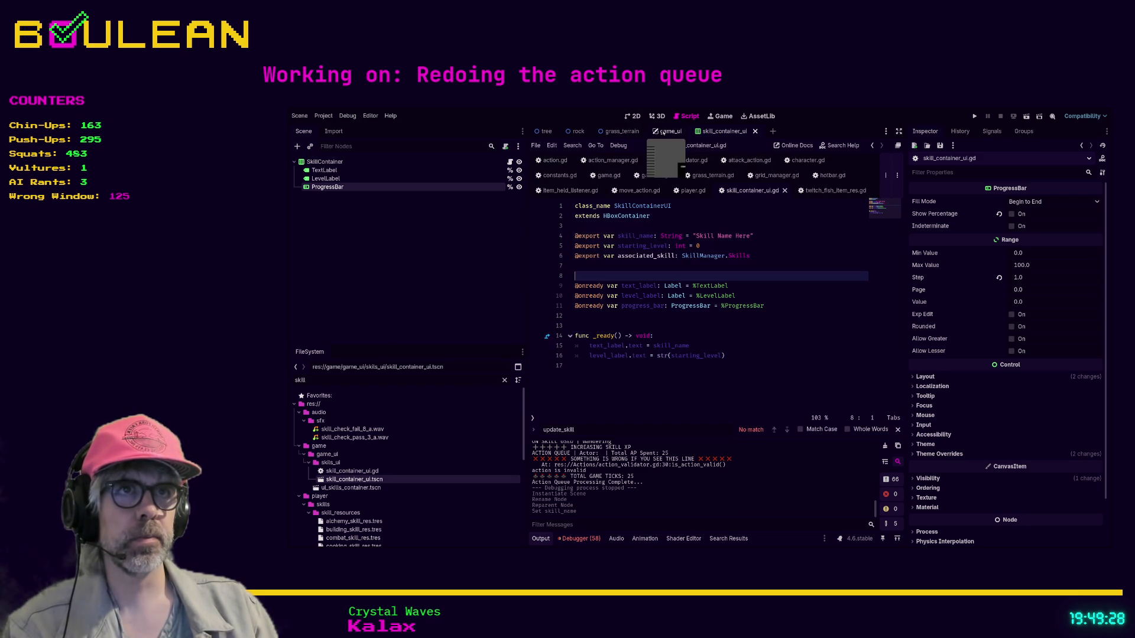
left_click(663, 132)
left_click(381, 336)
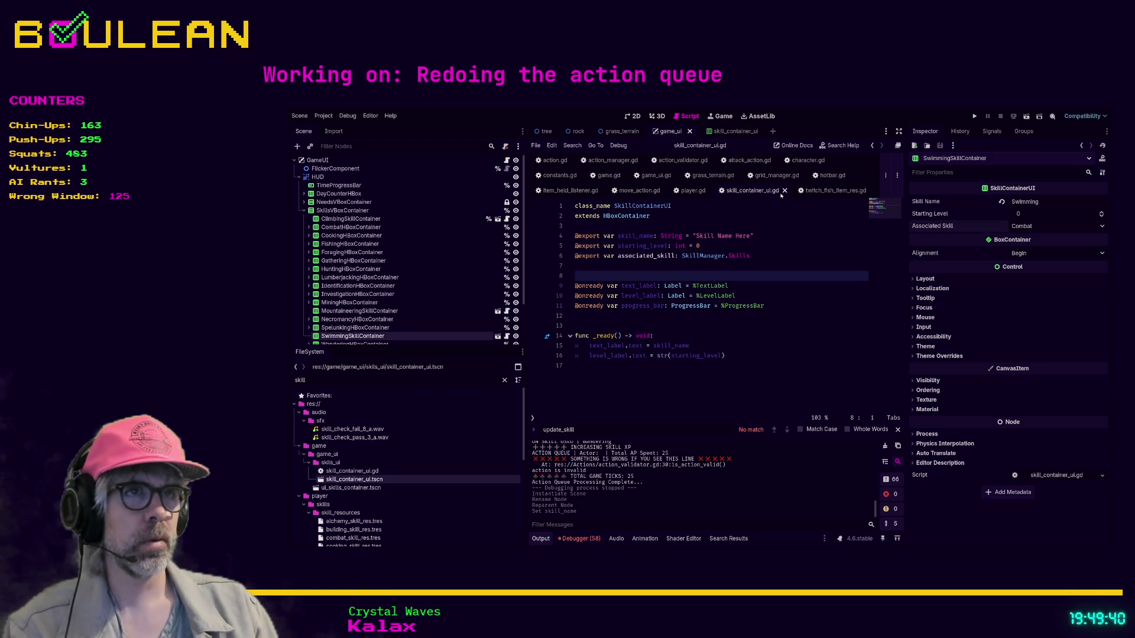
left_click(830, 191)
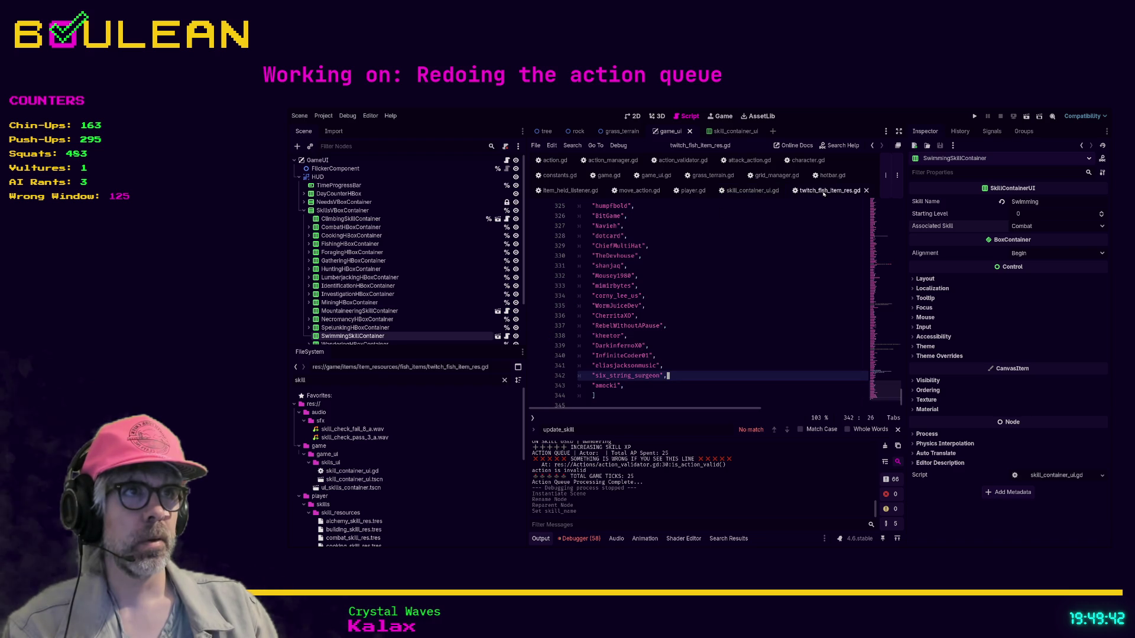
left_click(774, 191)
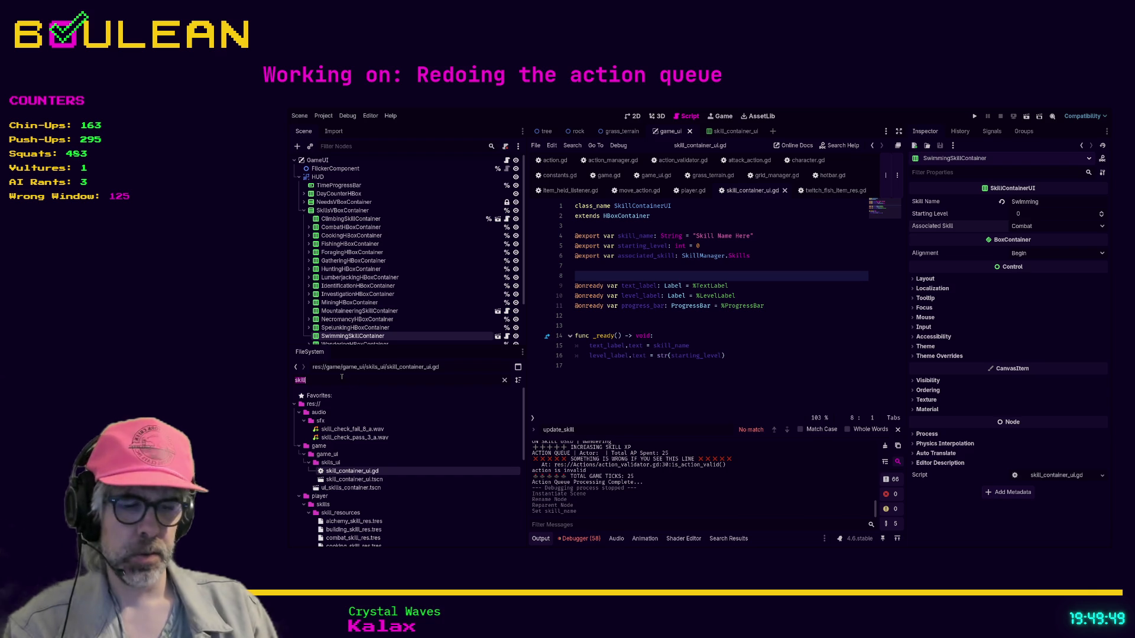
Find skill_manager.gd by filtering for 'skill_ma', open it, and scroll to the Skills enum
type("skill_ma")
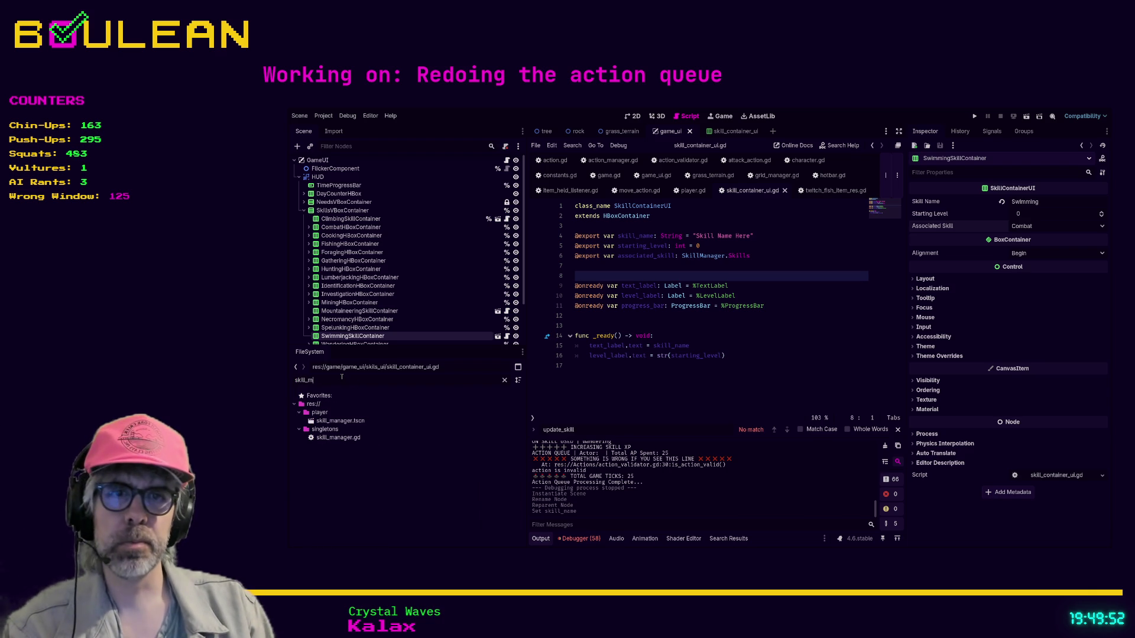
double_click(338, 437)
scroll(777, 296, "up", 15)
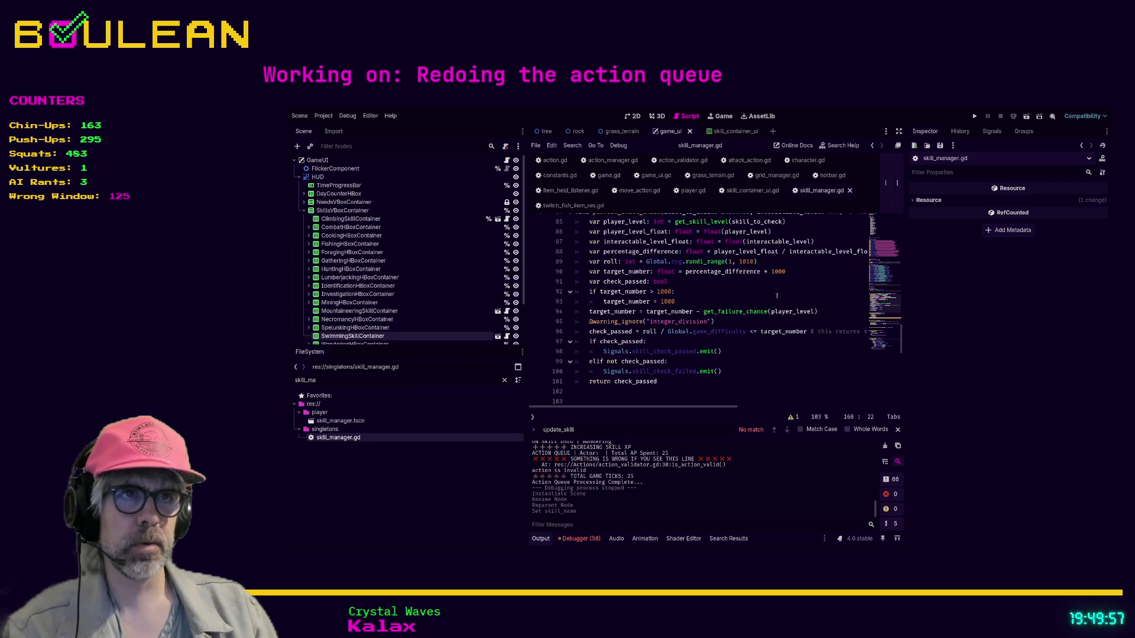
left_click(764, 297)
scroll(764, 297, "up", 10)
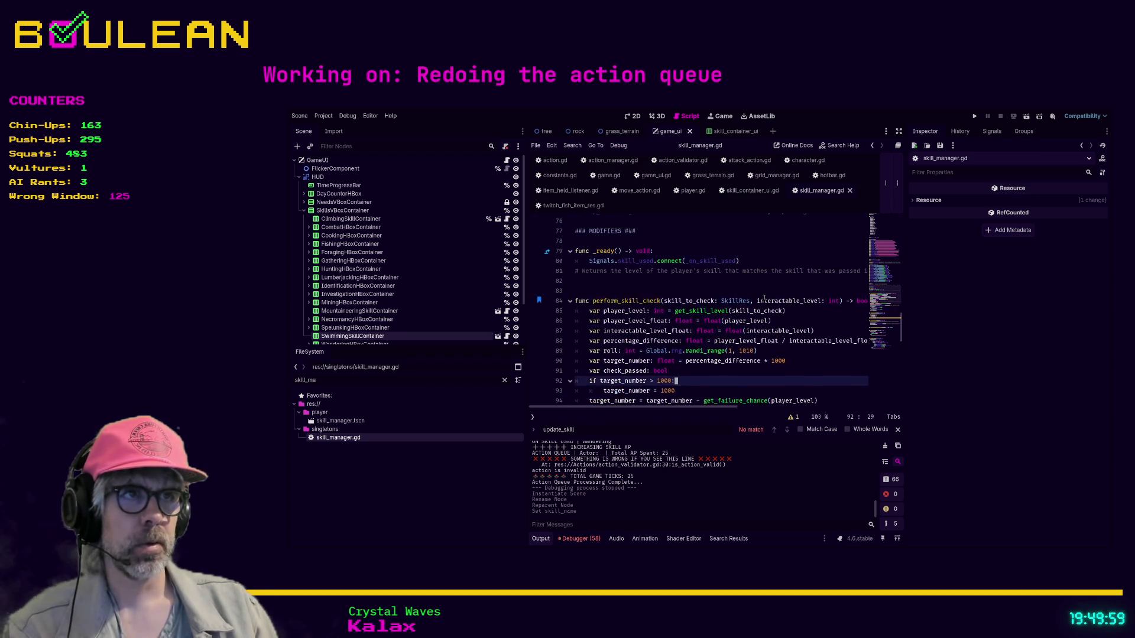
key("ctrl+backslash")
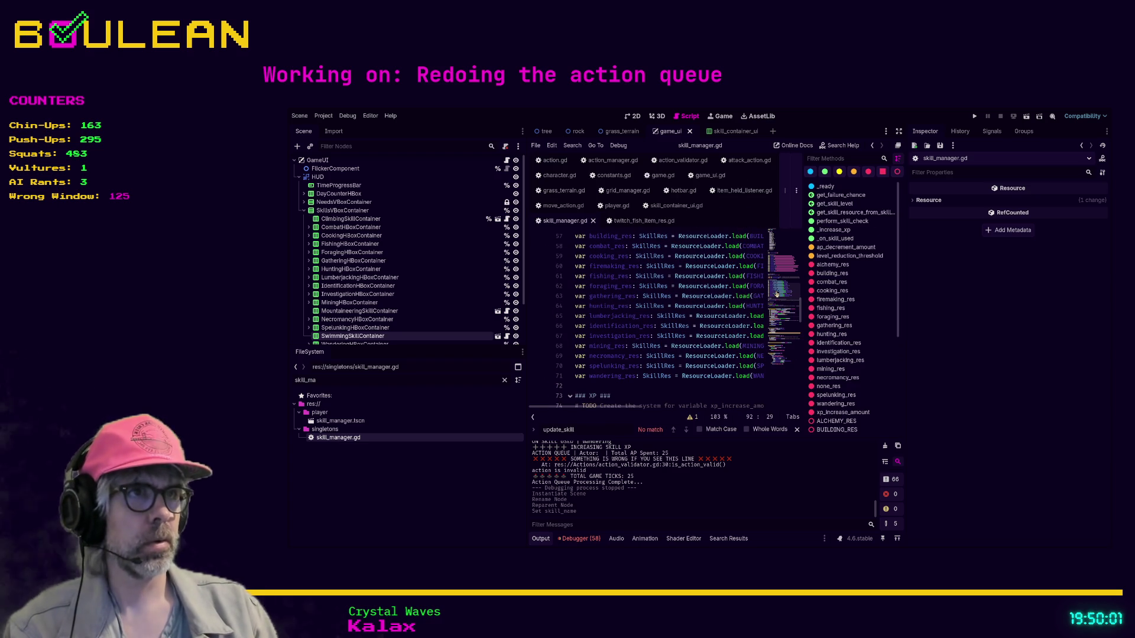
scroll(666, 298, "up", 6)
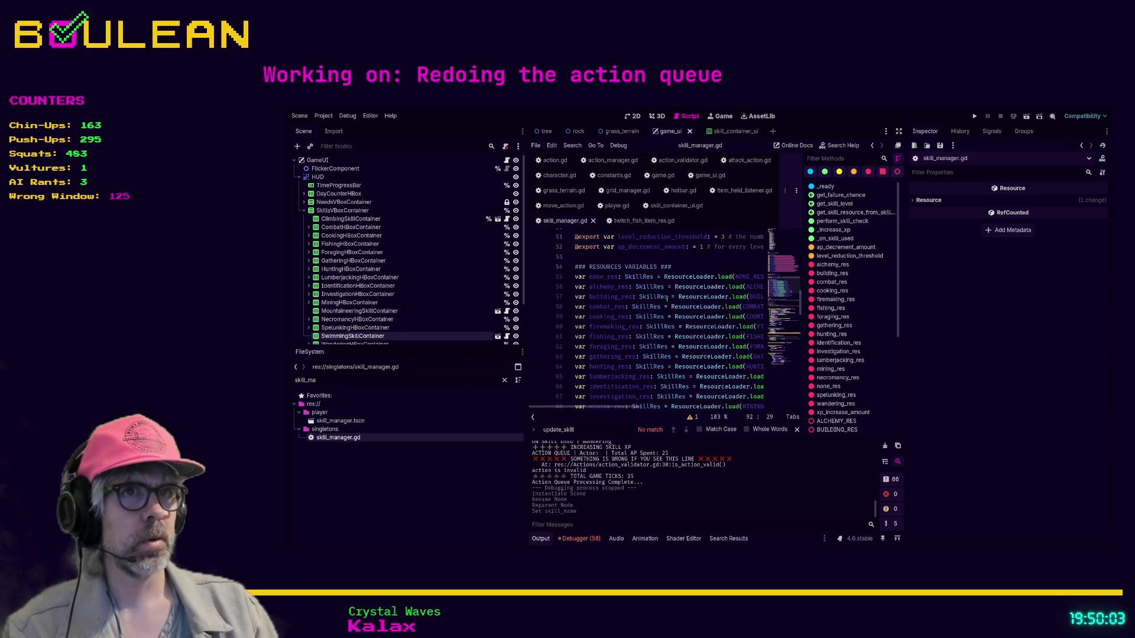
scroll(666, 298, "up", 8)
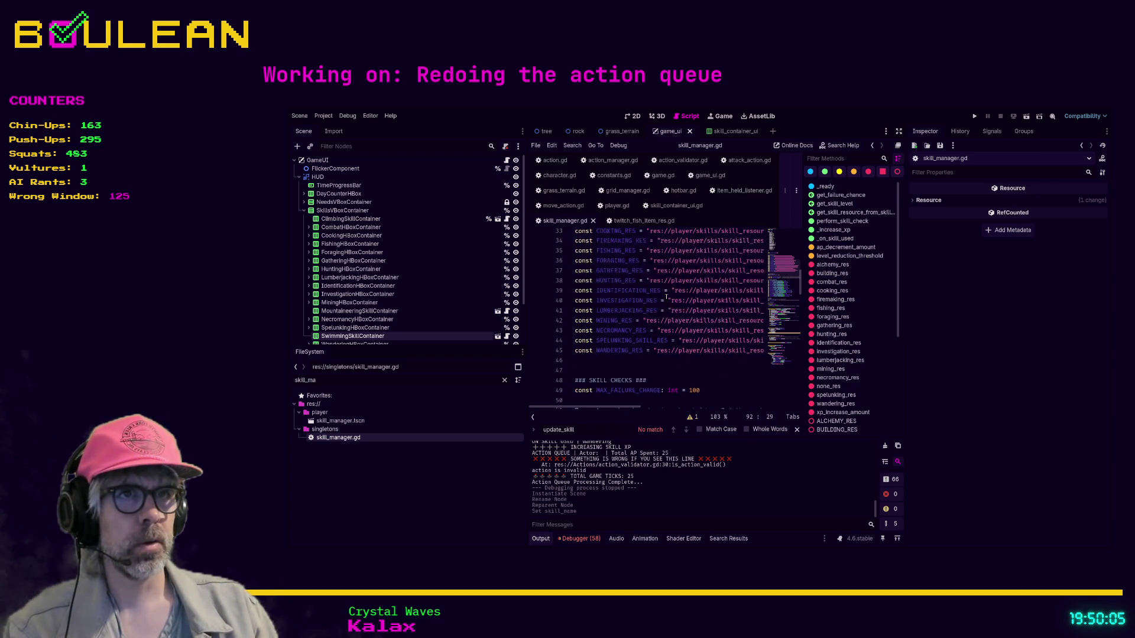
scroll(666, 297, "up", 5)
scroll(666, 297, "down", 1)
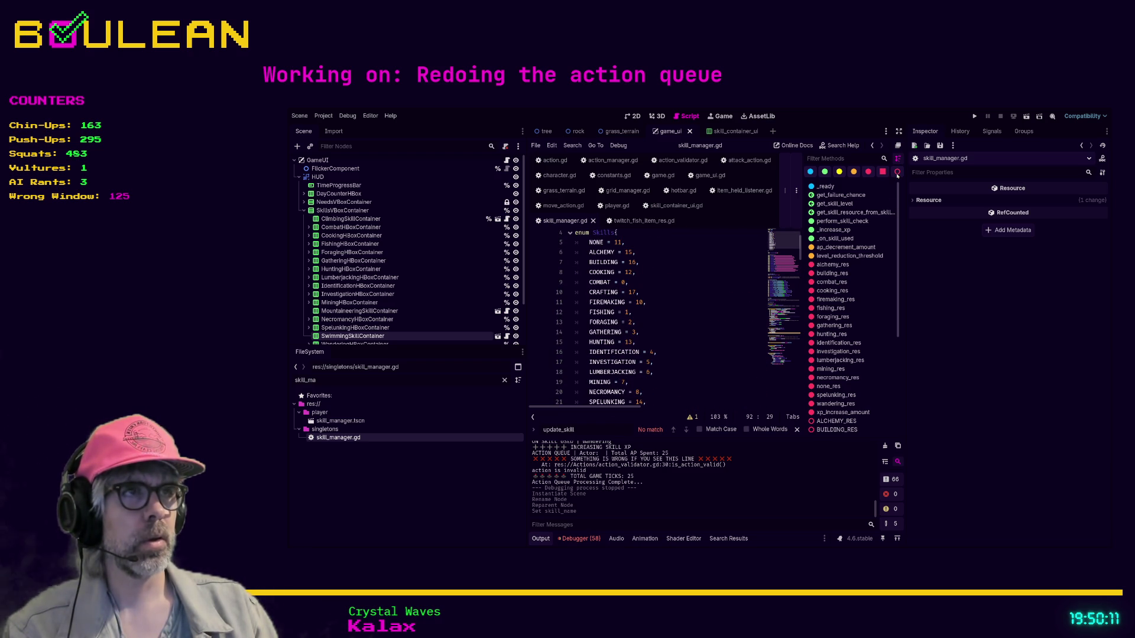
key("ctrl+backslash")
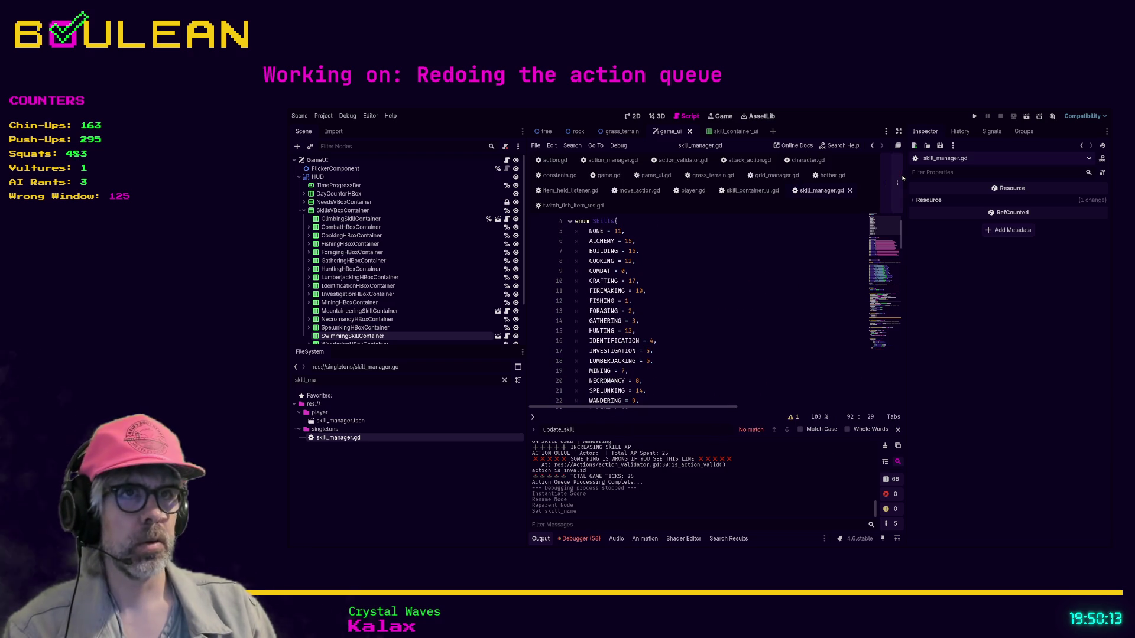
scroll(696, 238, "down", 2)
Search skill_manager.gd for 18 and insert a new Skills enum line after BUILDING
left_click(657, 353)
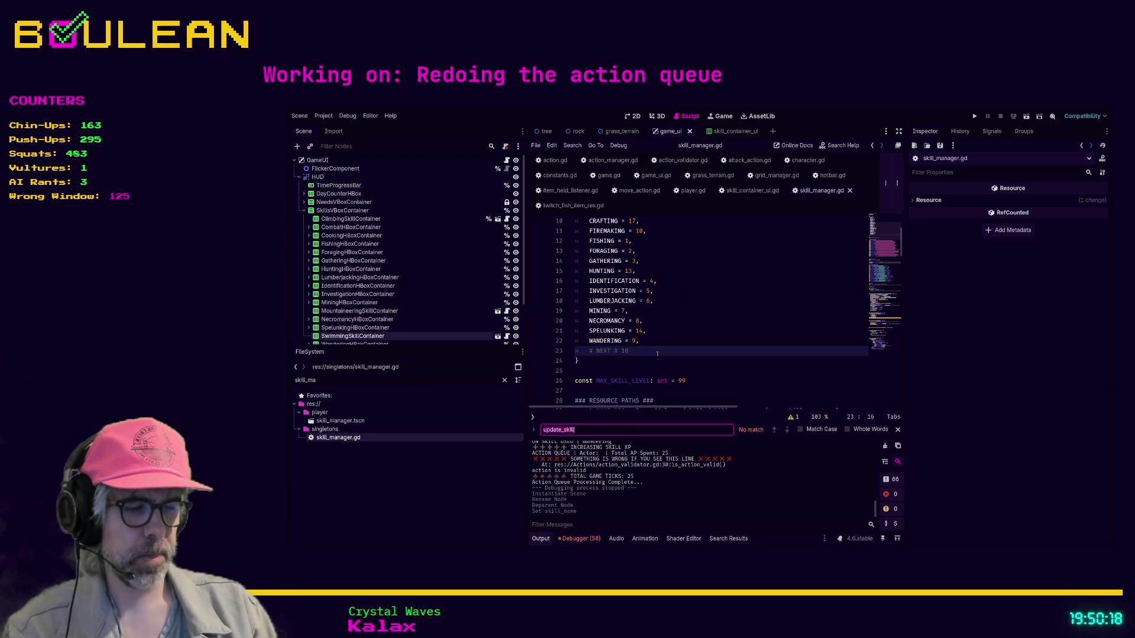
key("ctrl+f")
type("18")
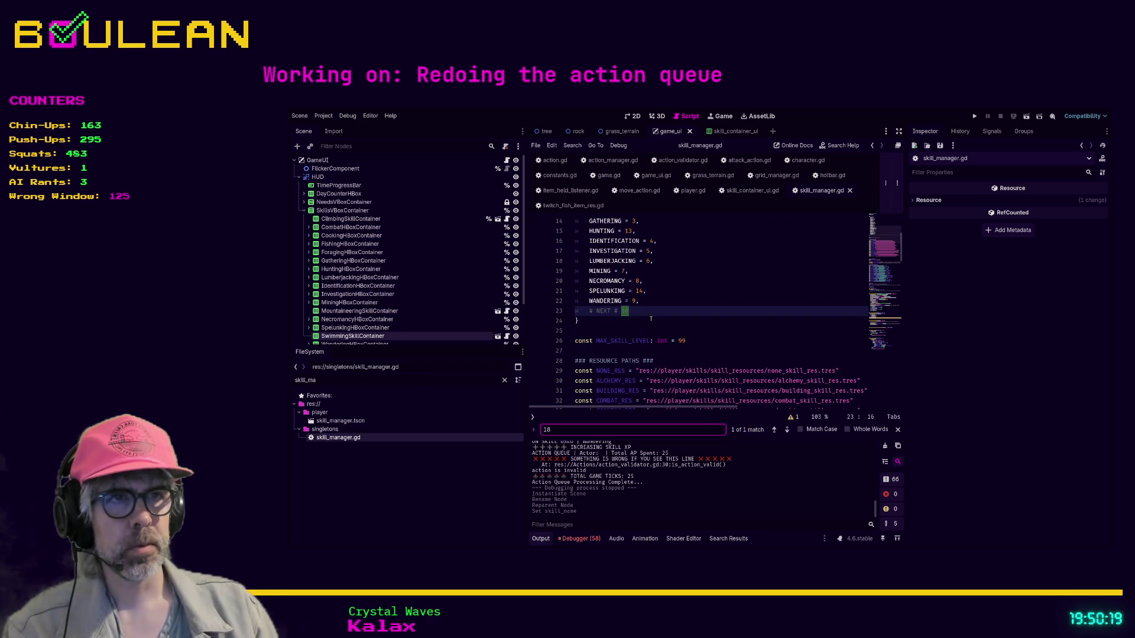
left_click(668, 302)
scroll(693, 326, "up", 1)
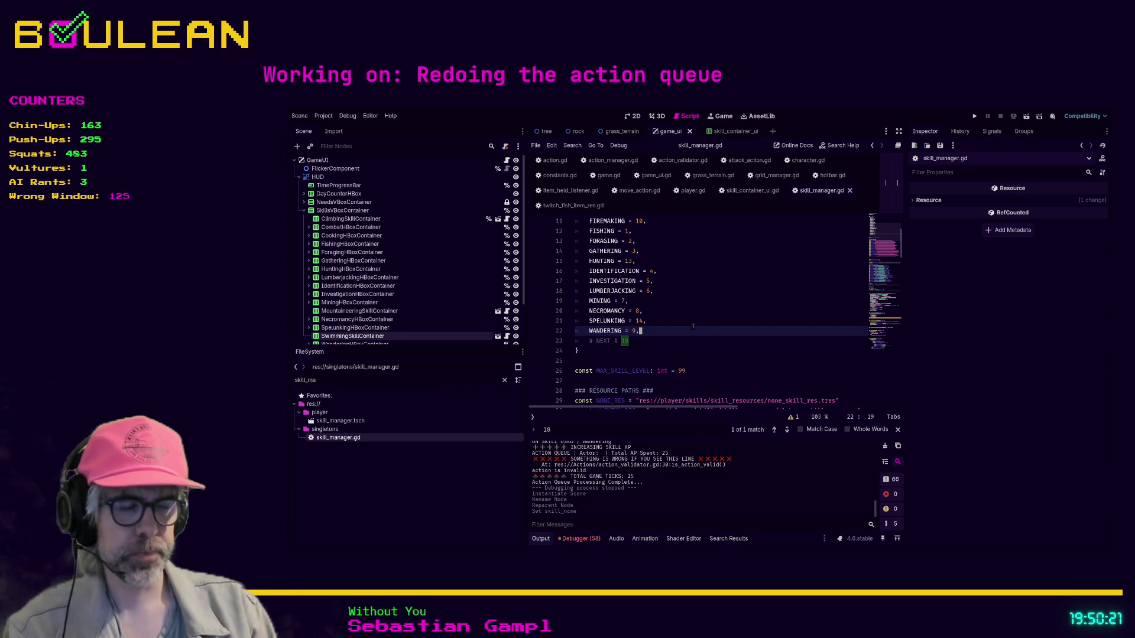
scroll(693, 325, "up", 3)
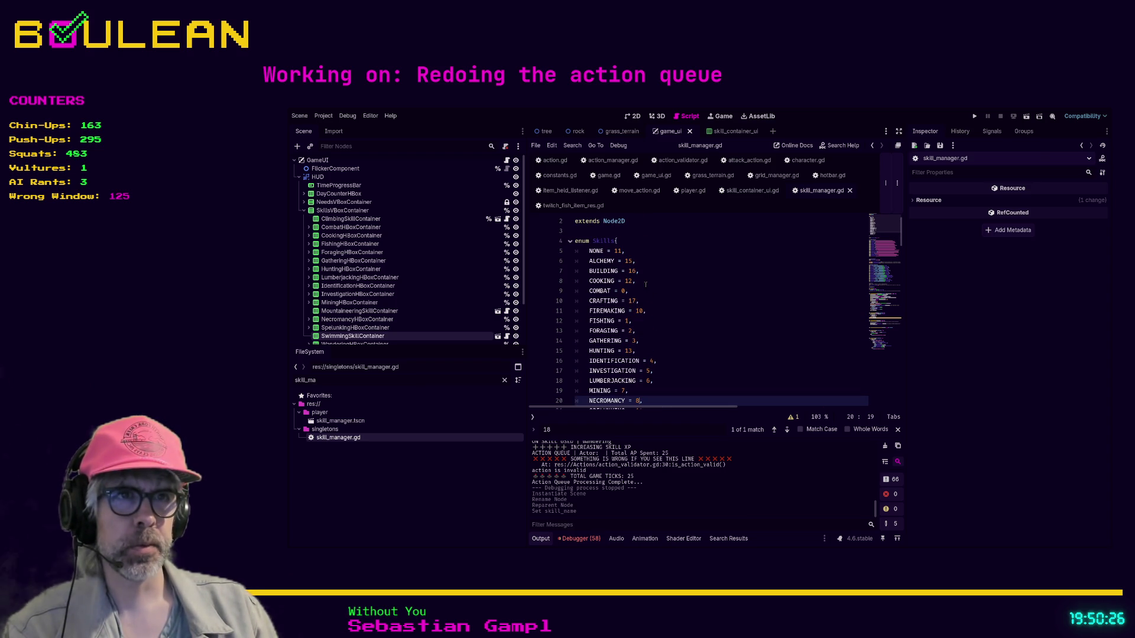
left_click(648, 271)
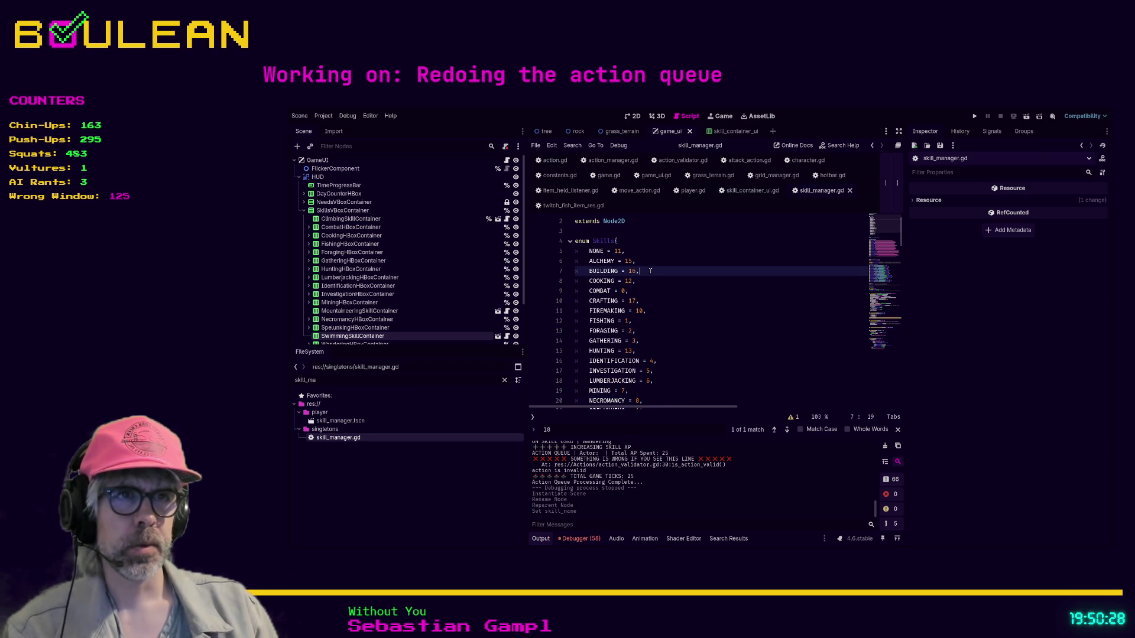
key("Return")
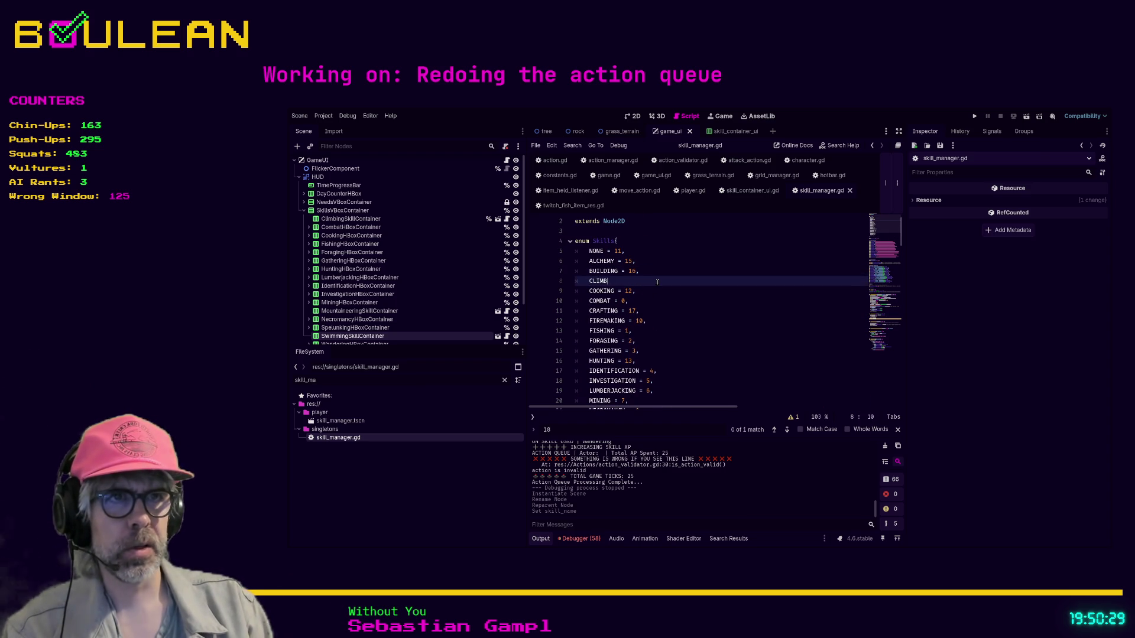
type("18,")
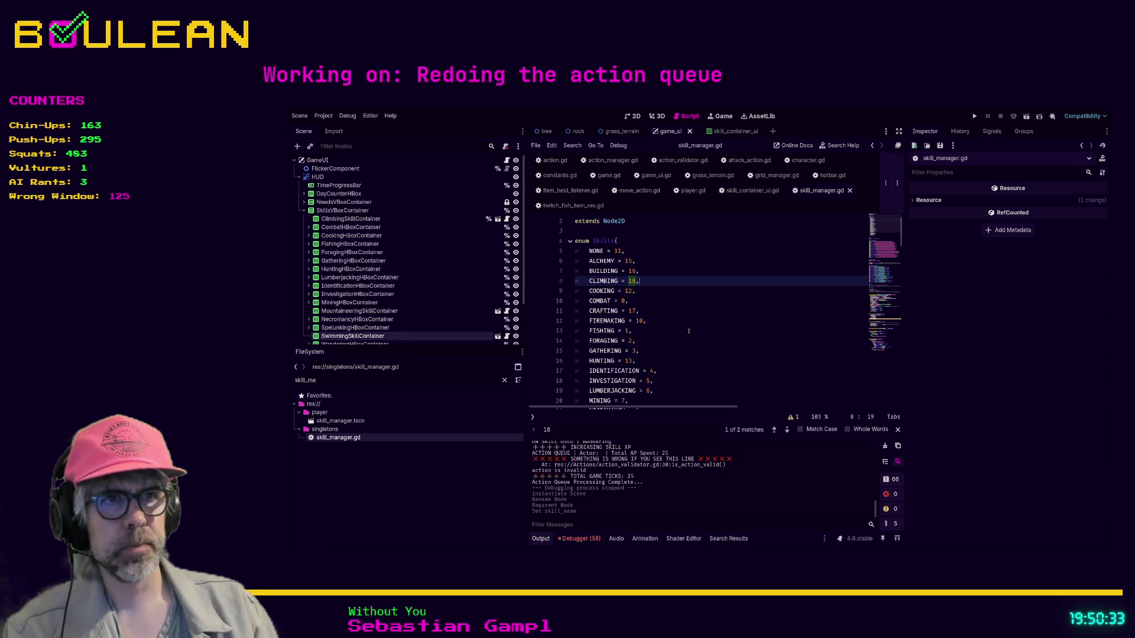
Add SWIMMING = 20 after SPELUNKING, bump the NEXT comment to 21, and save
left_click(688, 330)
scroll(688, 331, "down", 2)
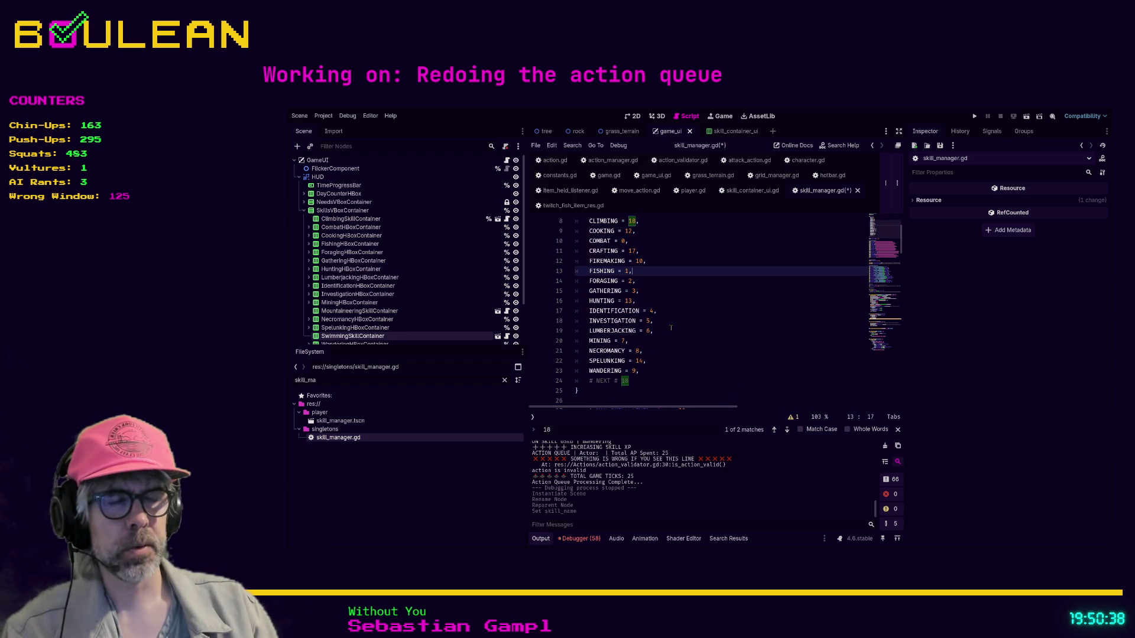
left_click(643, 340)
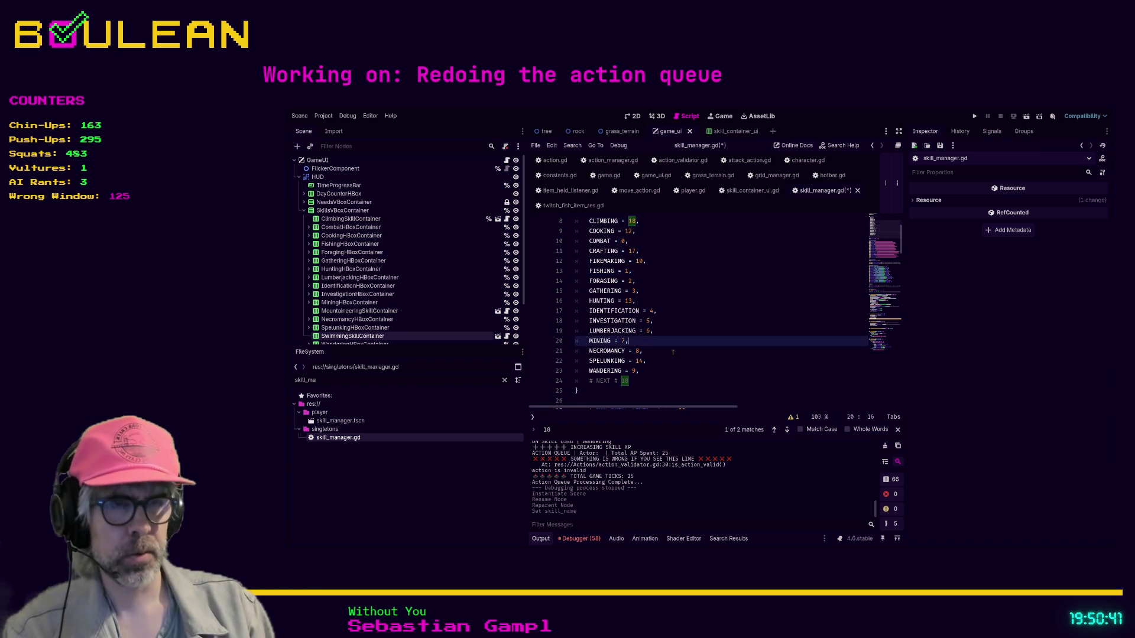
key("Return")
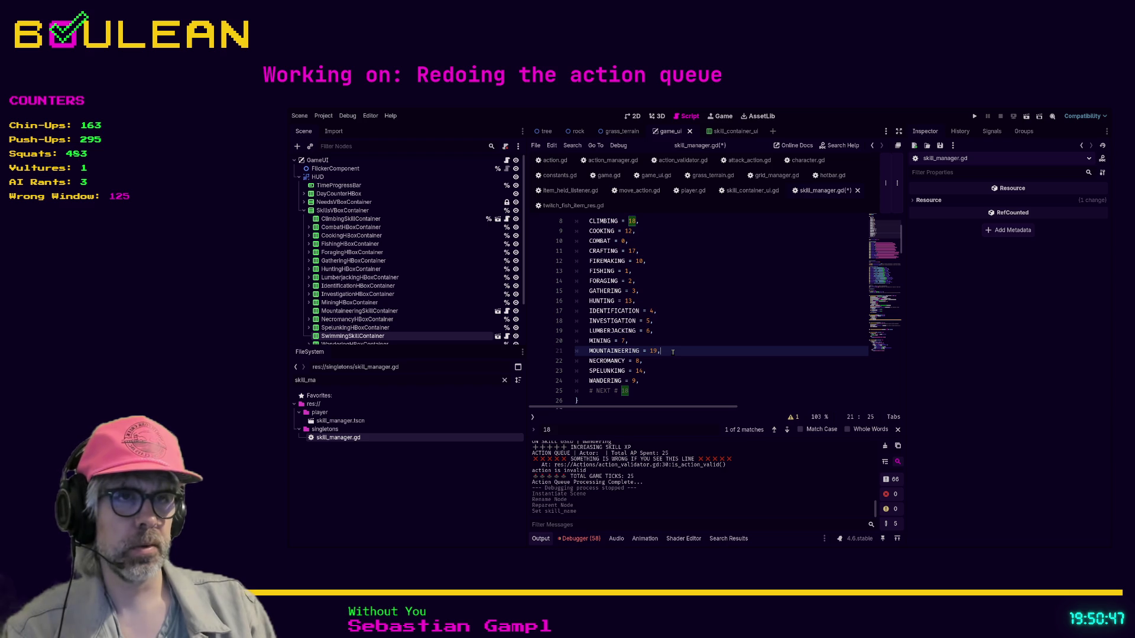
key("Down")
key("Down")
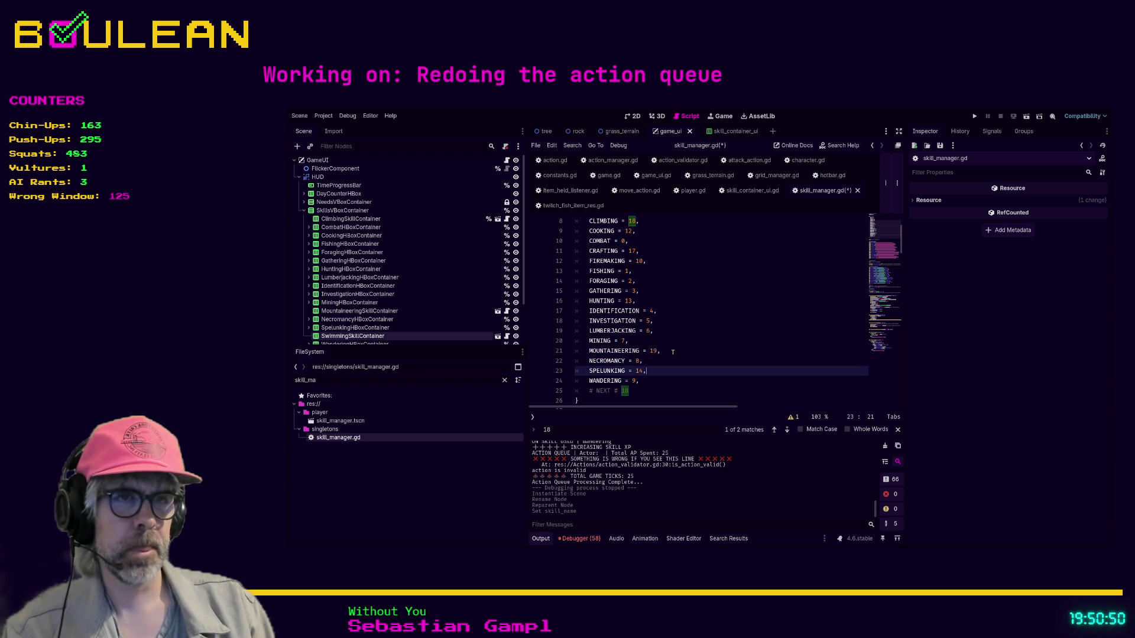
key("Return")
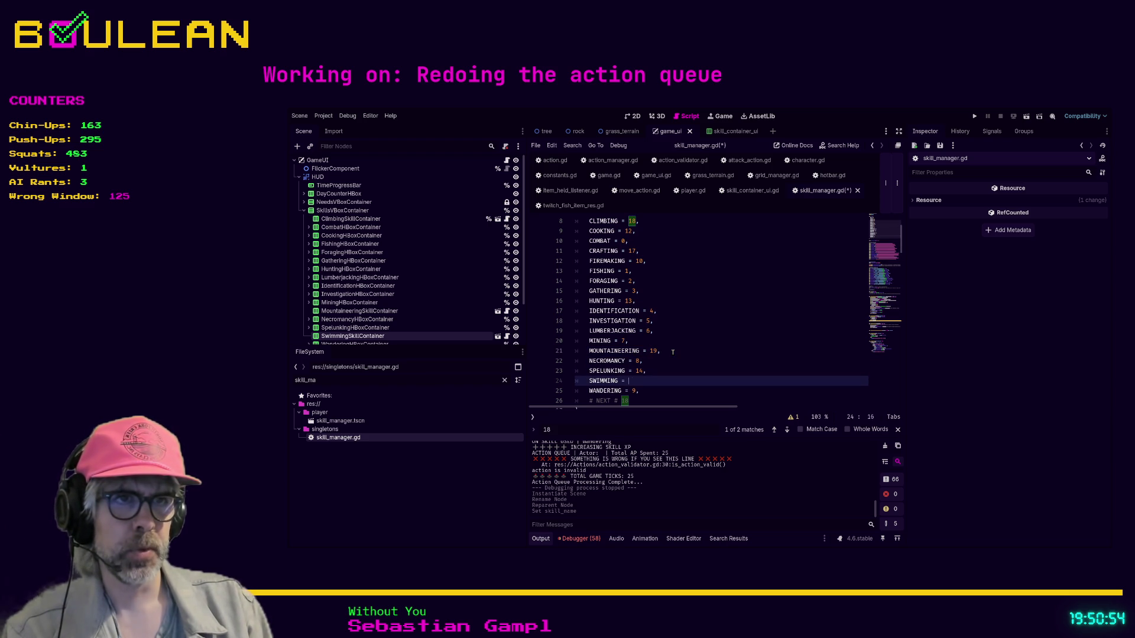
key("Down")
key("Down")
key("BackSpace")
key("BackSpace")
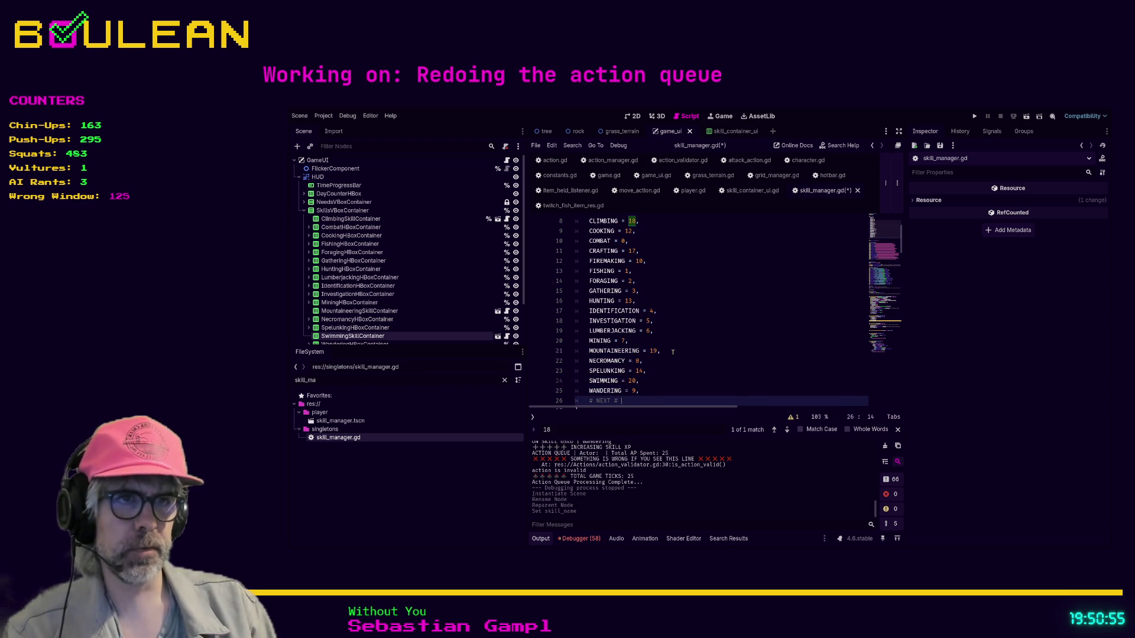
left_click(703, 379)
key("ctrl+s")
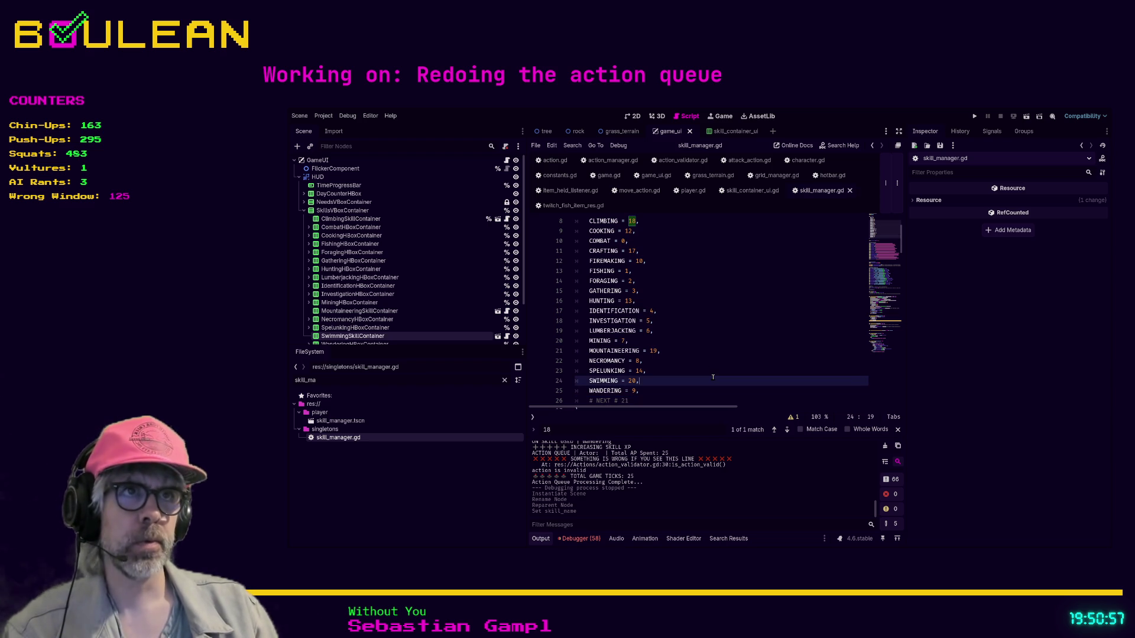
left_click(365, 337)
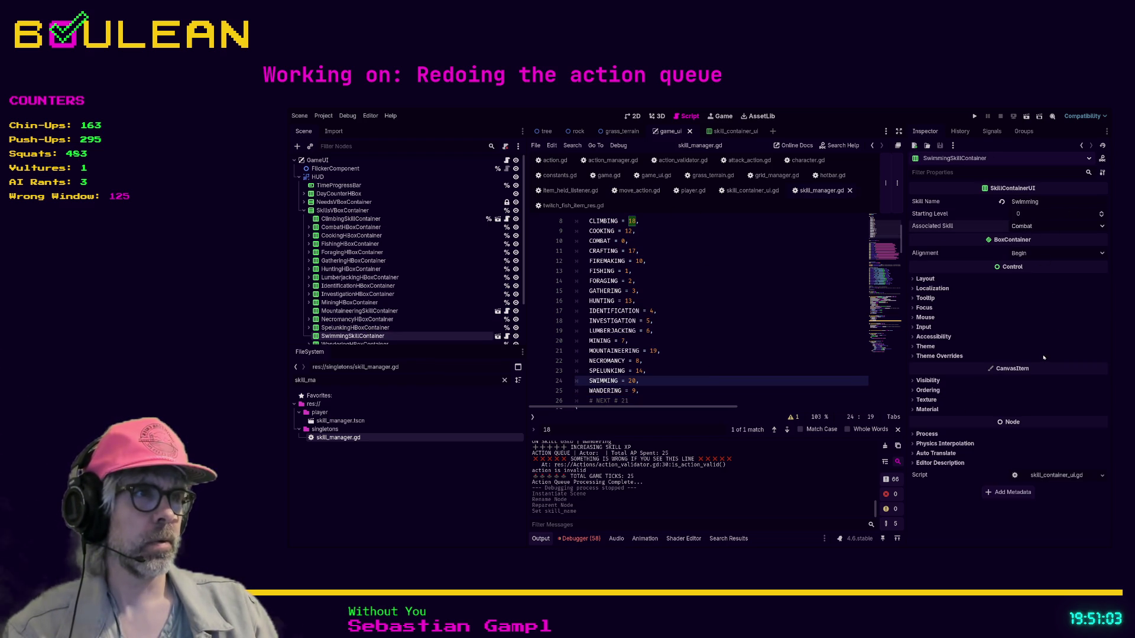
left_click(720, 297)
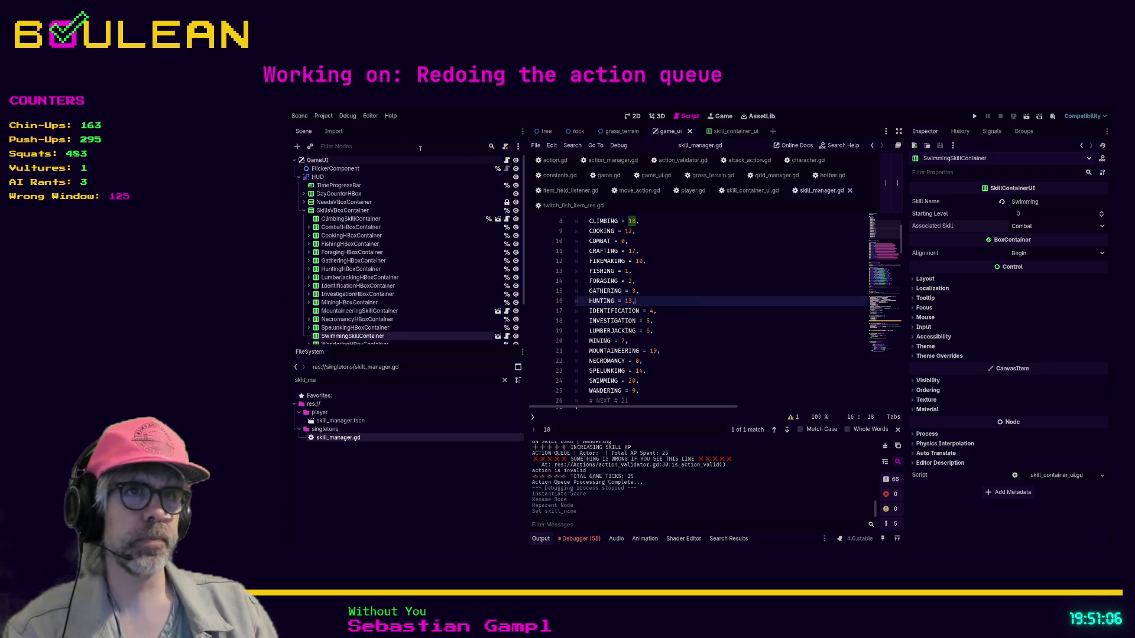
left_click(656, 290)
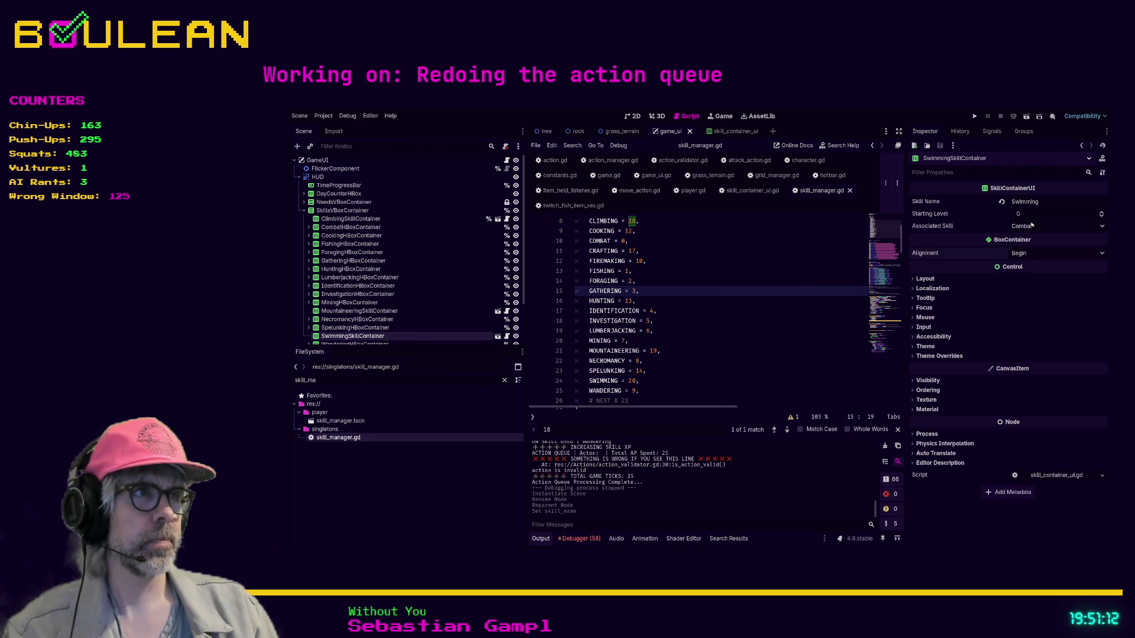
key("F5")
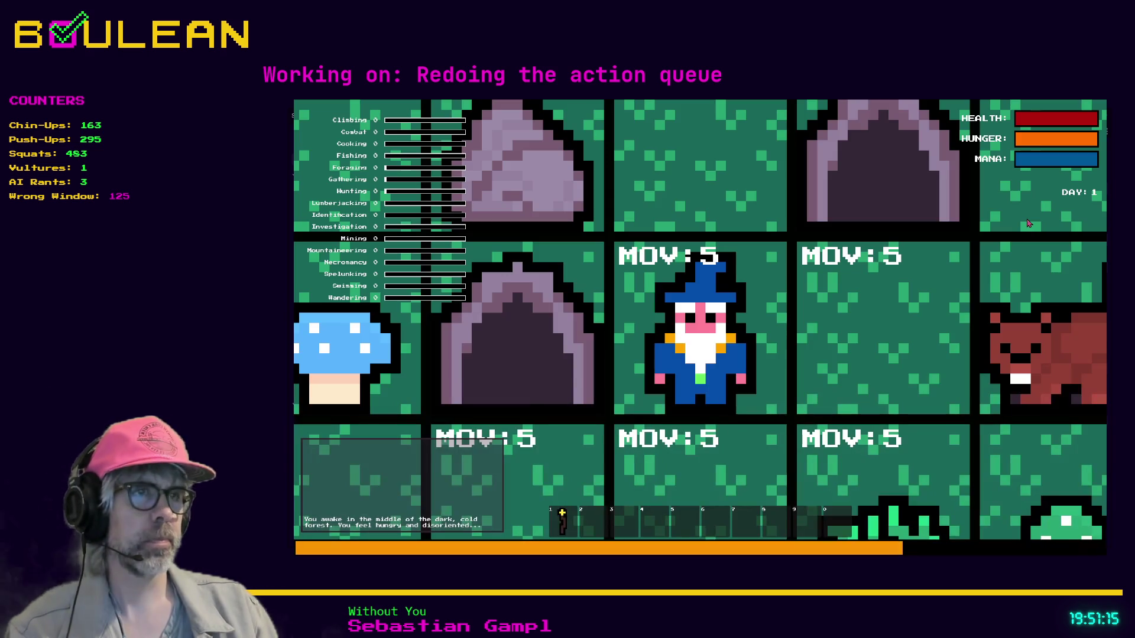
key("F8")
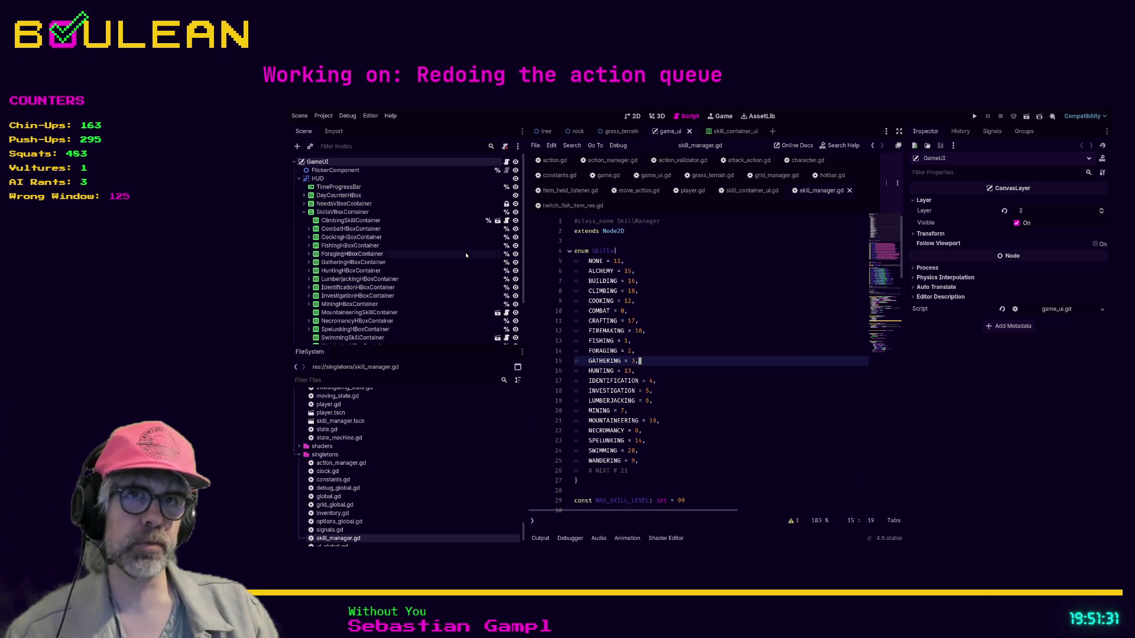
Set MountaineeringSkillContainer's Associated Skill to Mountaineering
left_click(437, 312)
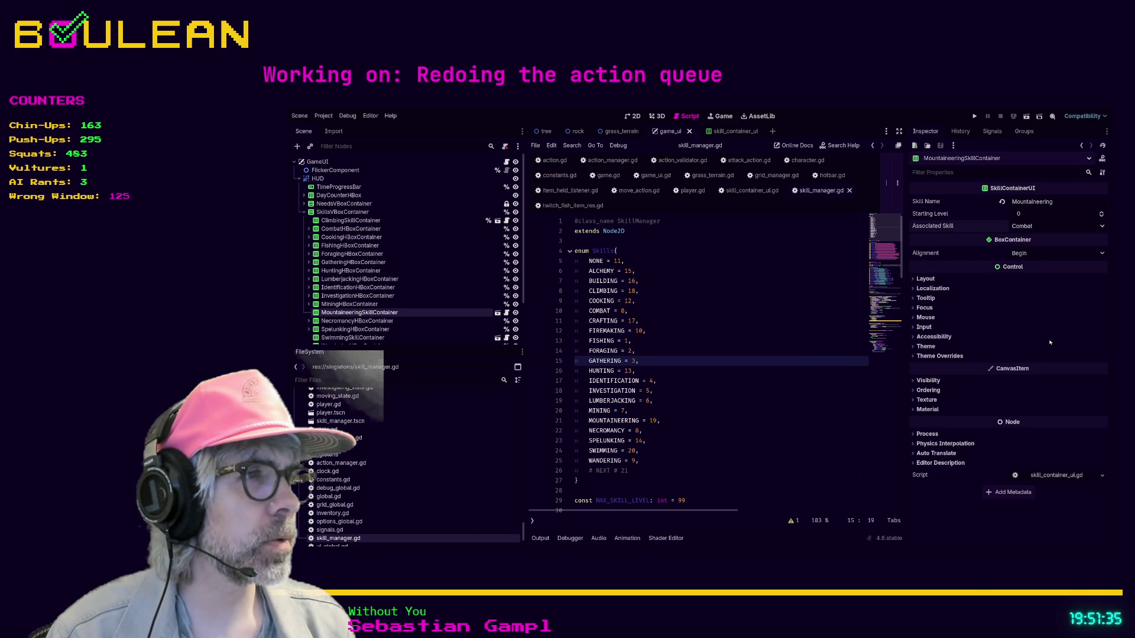
left_click(1031, 382)
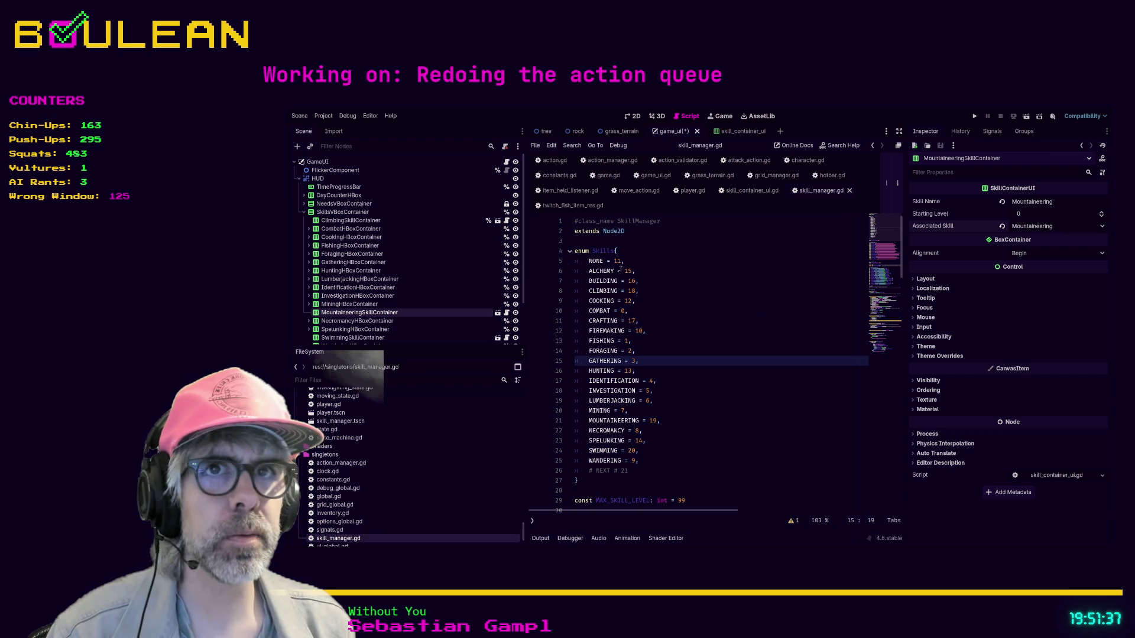
left_click(352, 237)
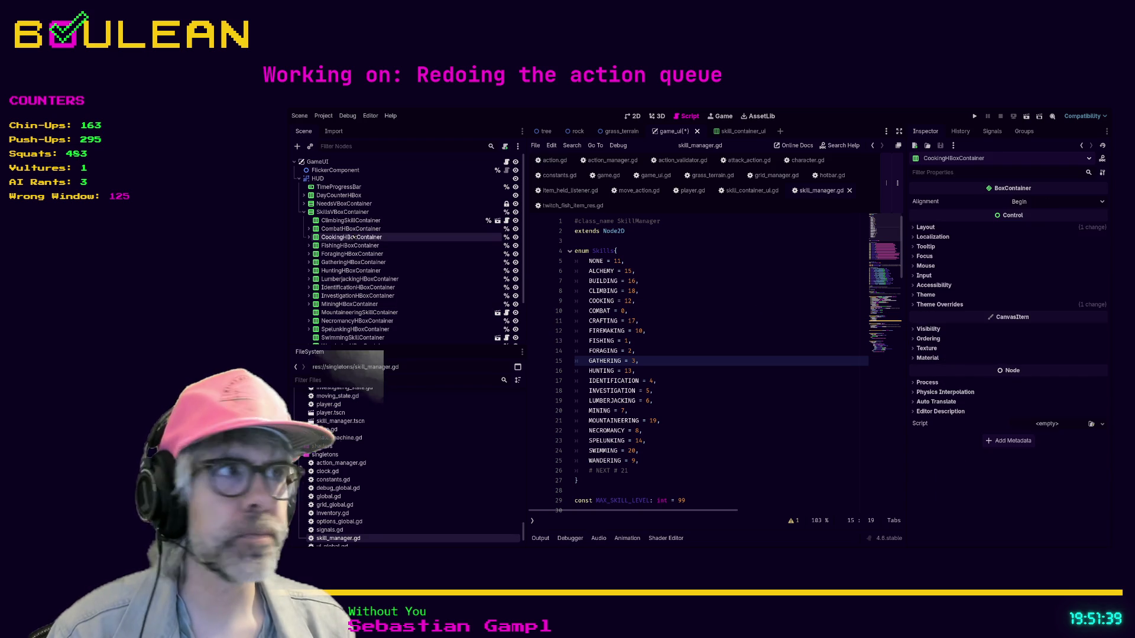
left_click(449, 220)
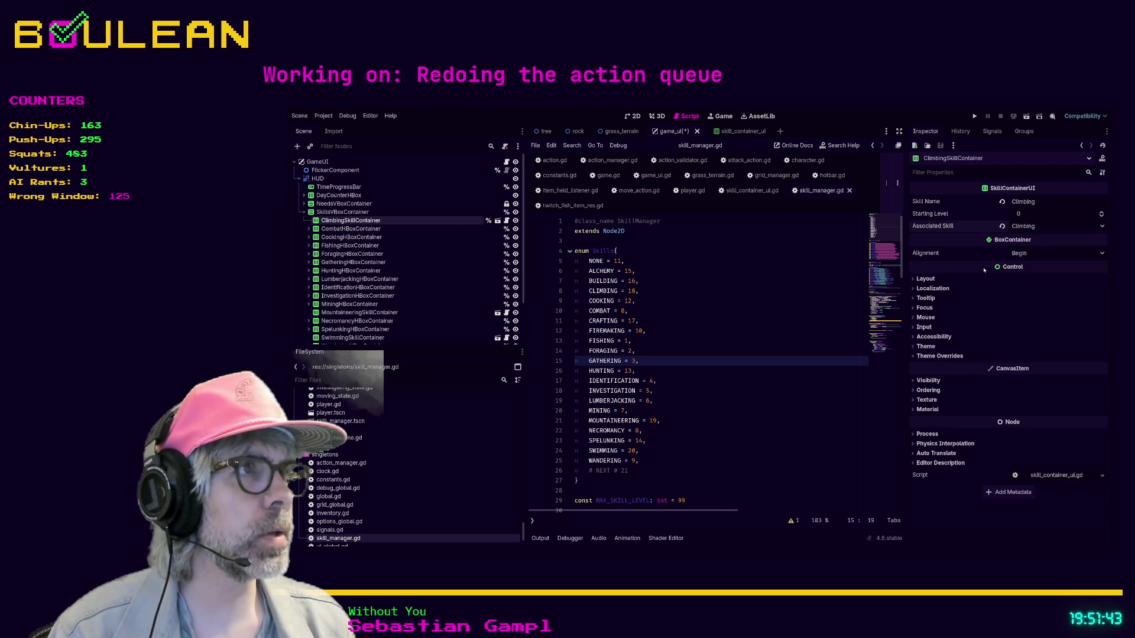
Set SwimmingSkillContainer's Associated Skill to Swimming, save game_ui, and run the game
scroll(348, 278, "down", 3)
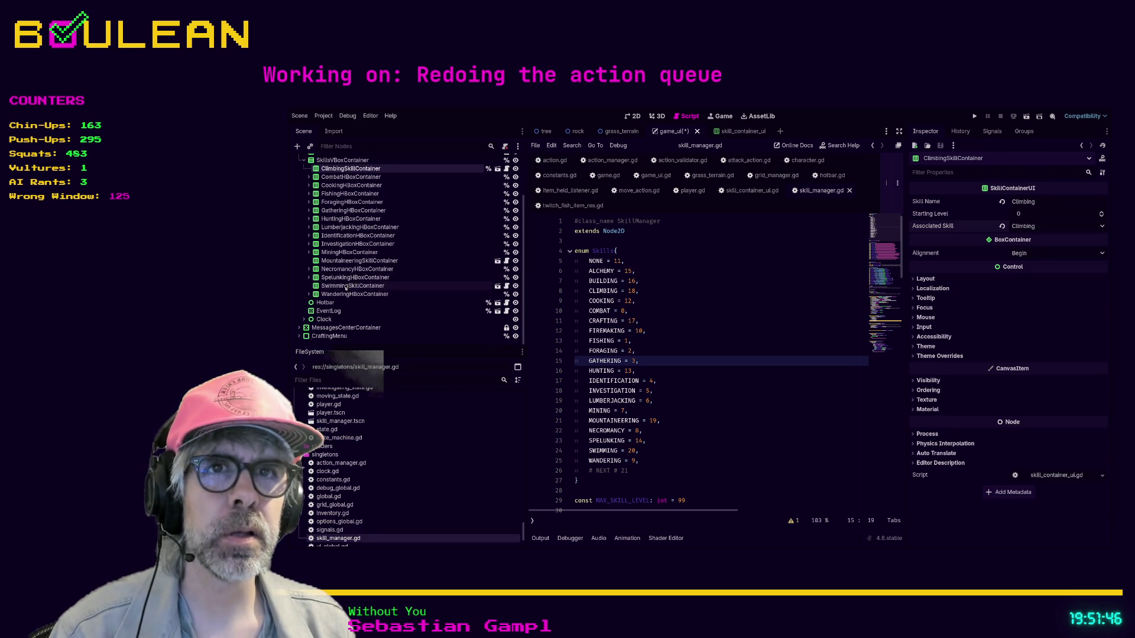
left_click(346, 286)
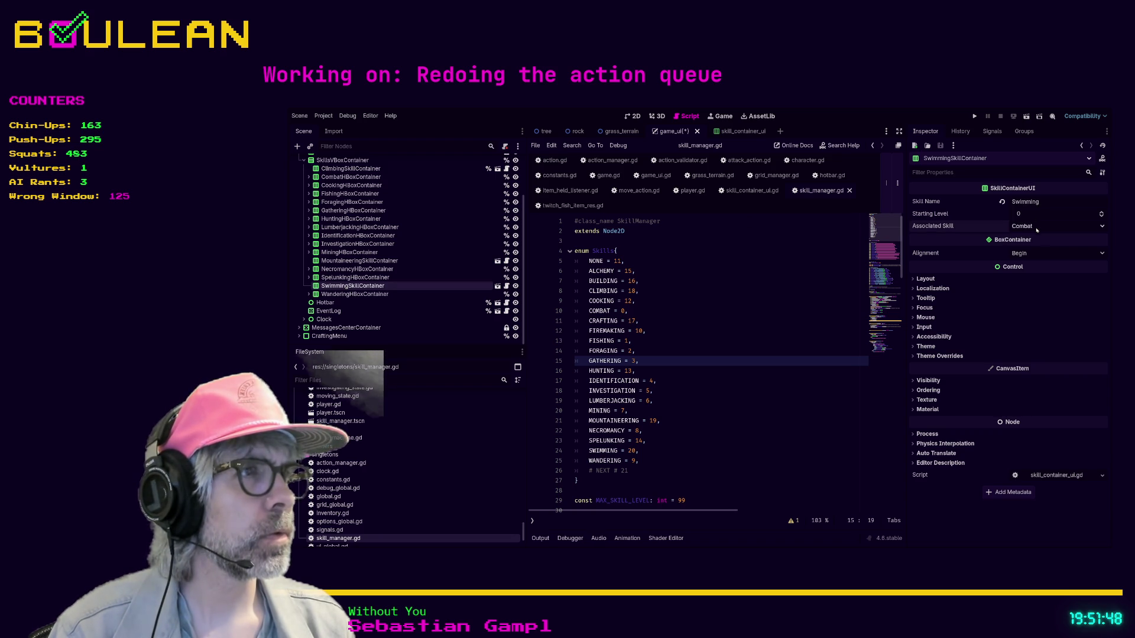
left_click(1038, 414)
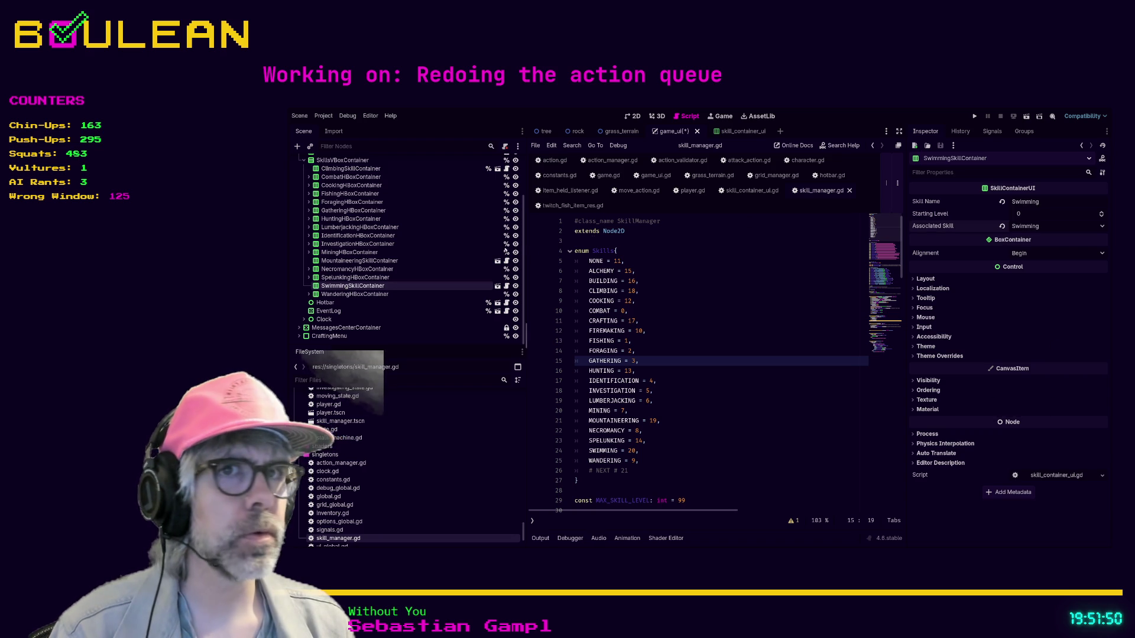
left_click(713, 294)
key("ctrl+s")
key("F5")
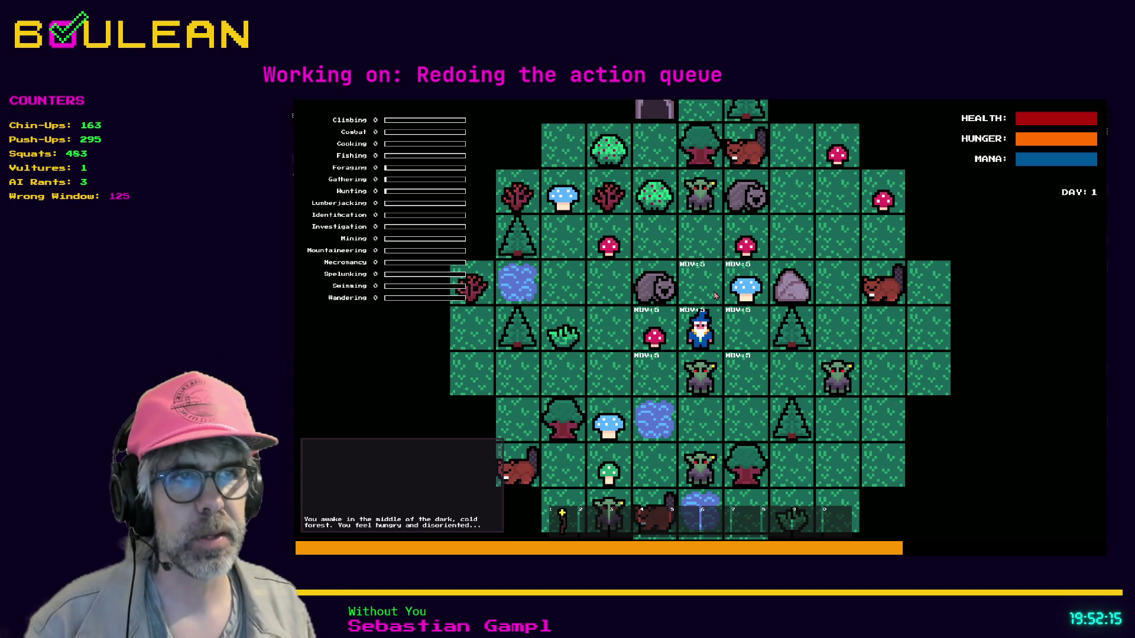
Move the wizard up onto the raw meat tile and harvest the neighbouring berry bush
left_click(715, 295)
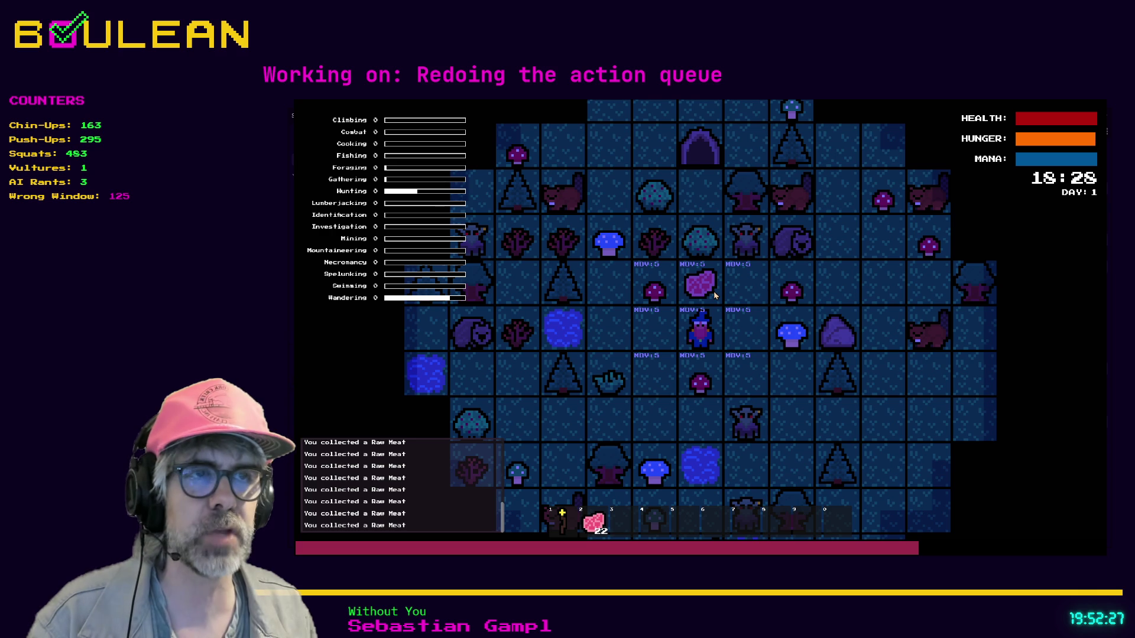
left_click(714, 291)
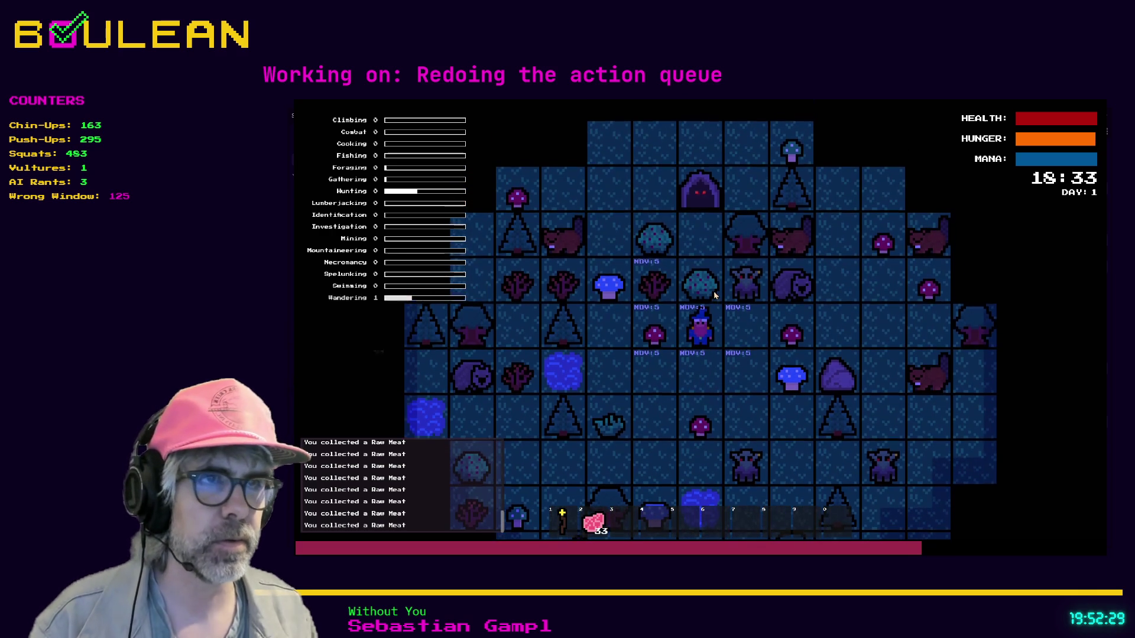
left_click(714, 292)
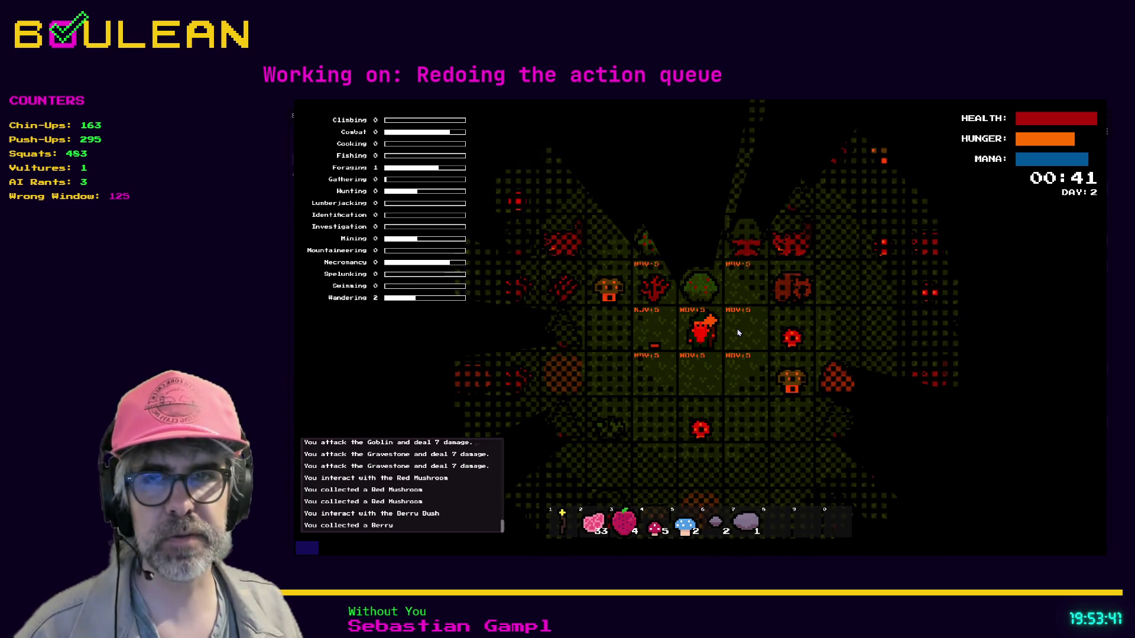
Close the running game window with Alt+F4 to return to the editor
key("alt+F4")
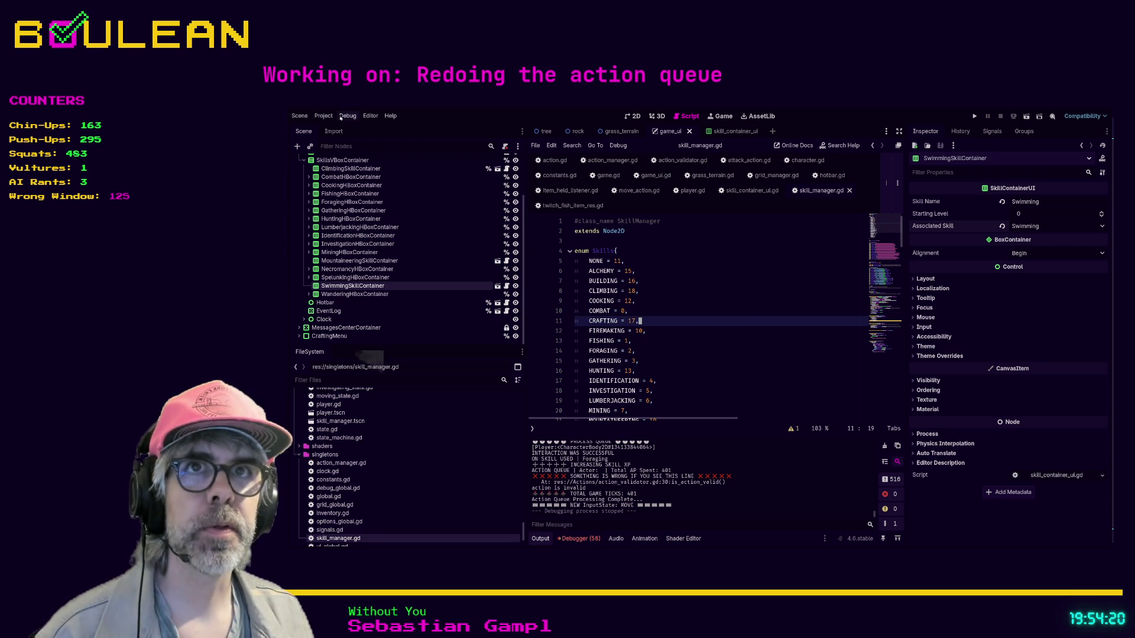
Extend the held-items task: ctrl + hotbar key (1-9) holds an item; without ctrl, it's used
key("alt+Tab")
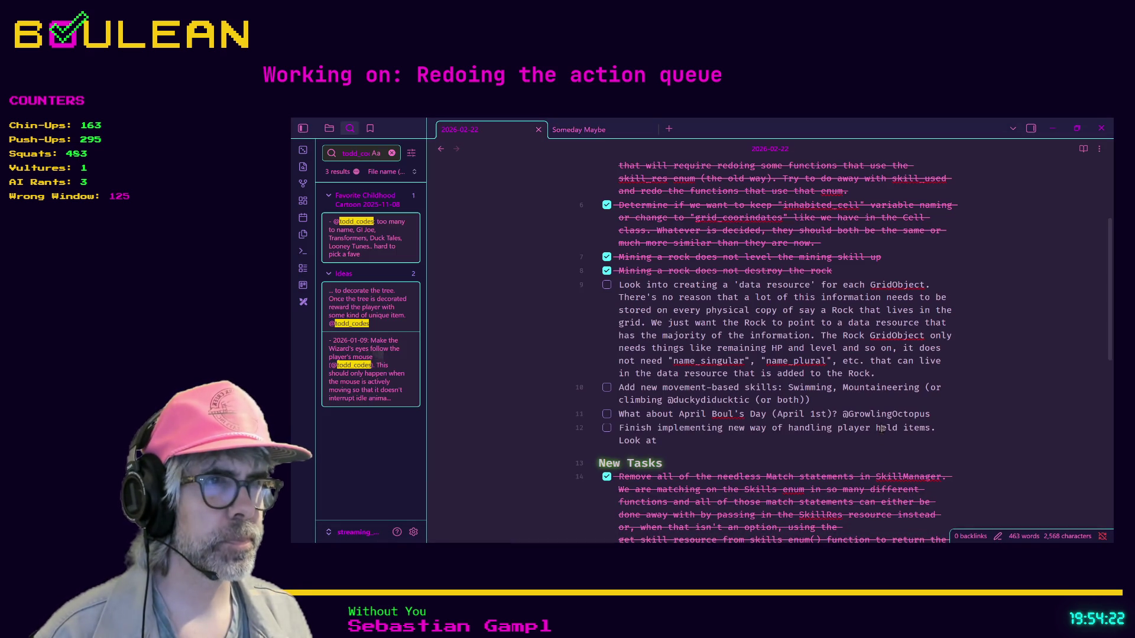
double_click(883, 427)
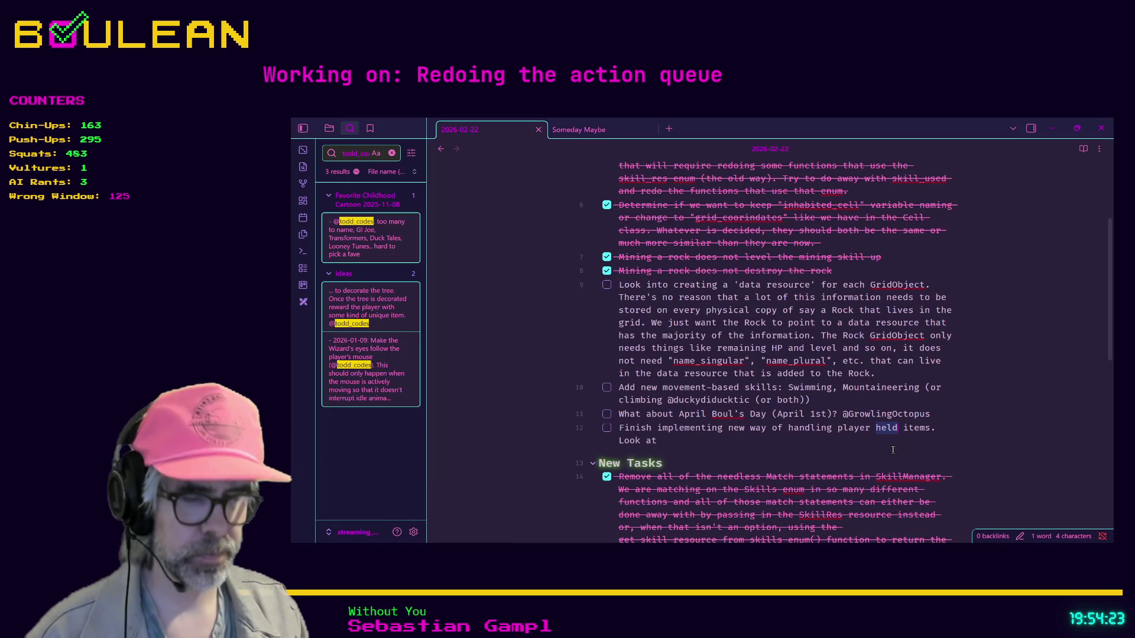
left_click(892, 450)
key("BackSpace")
key("BackSpace")
key("BackSpace")
type("To hold an item, requires the player to press c")
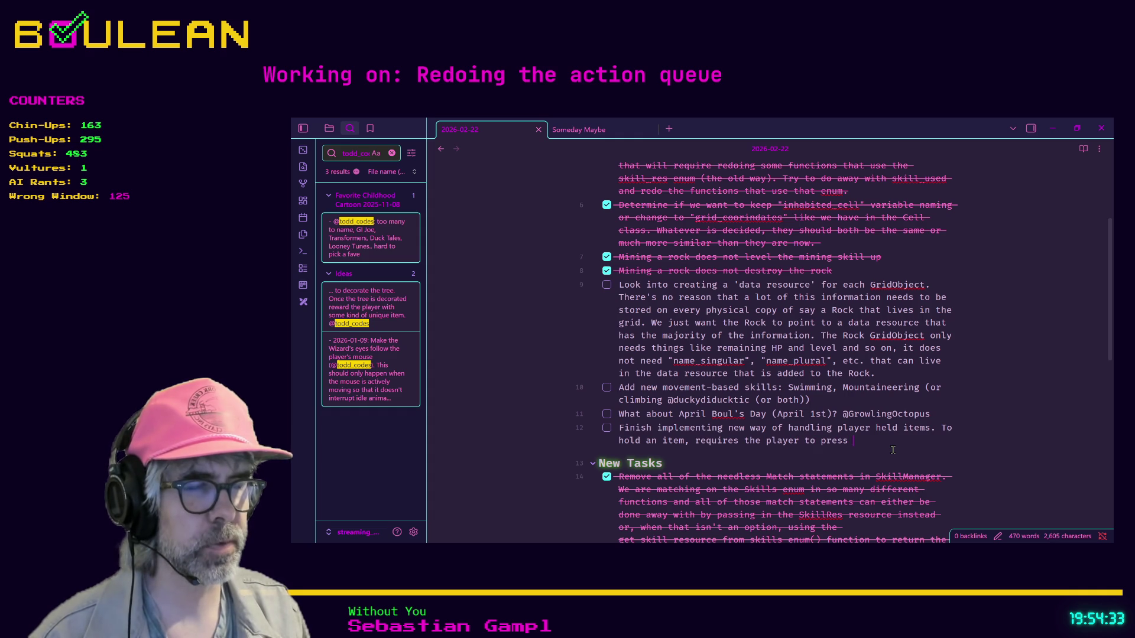
type("trl + ")
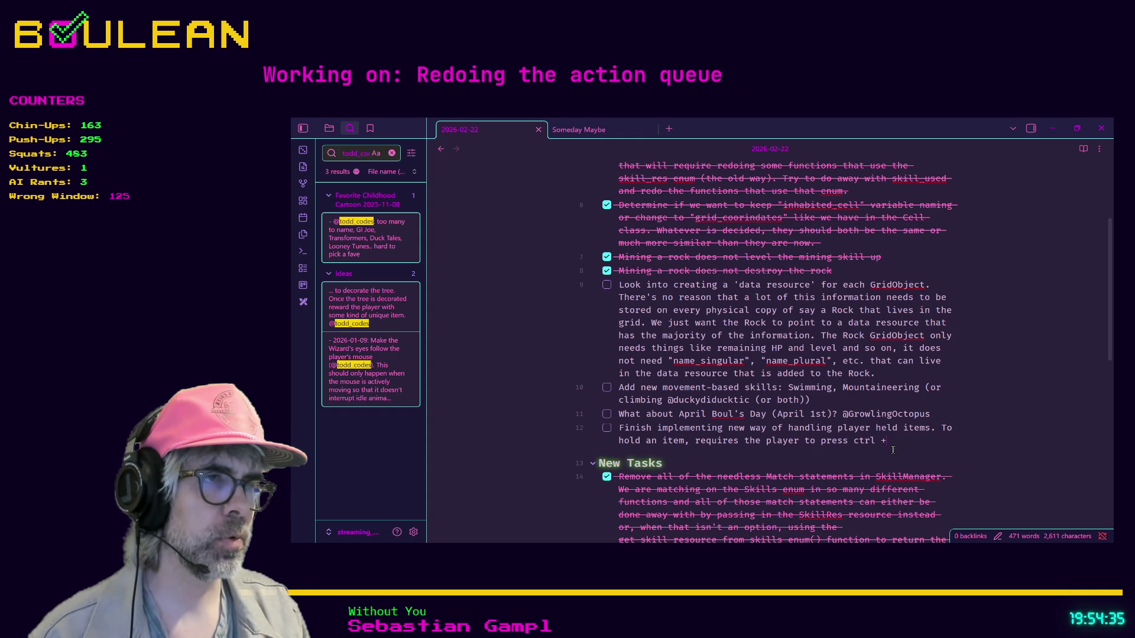
type("one of the ")
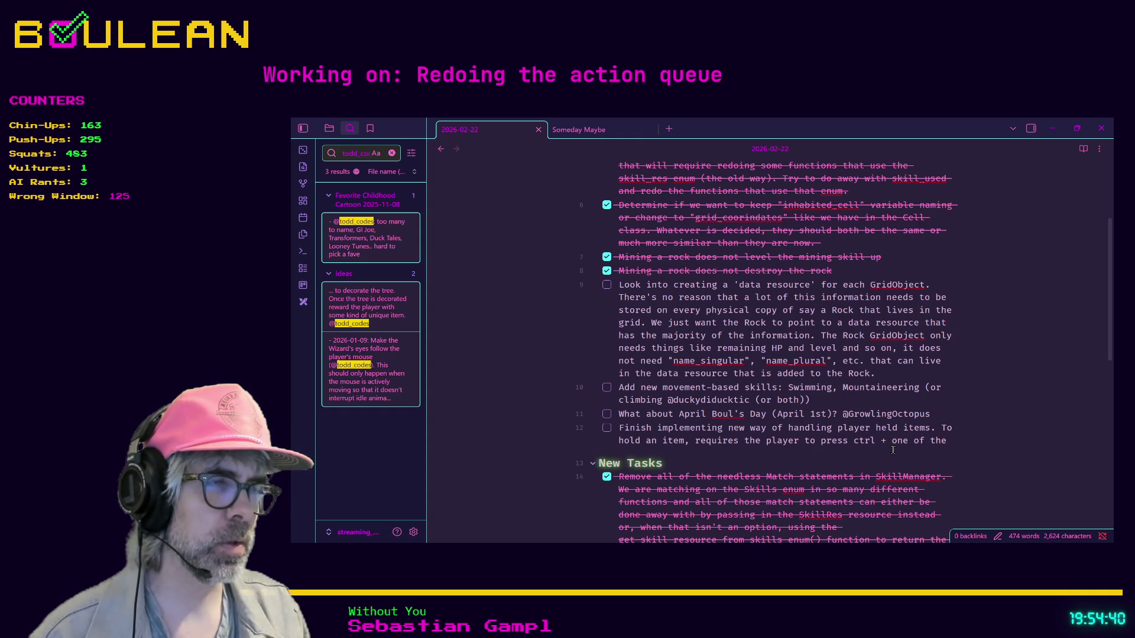
type("hotbar keys (")
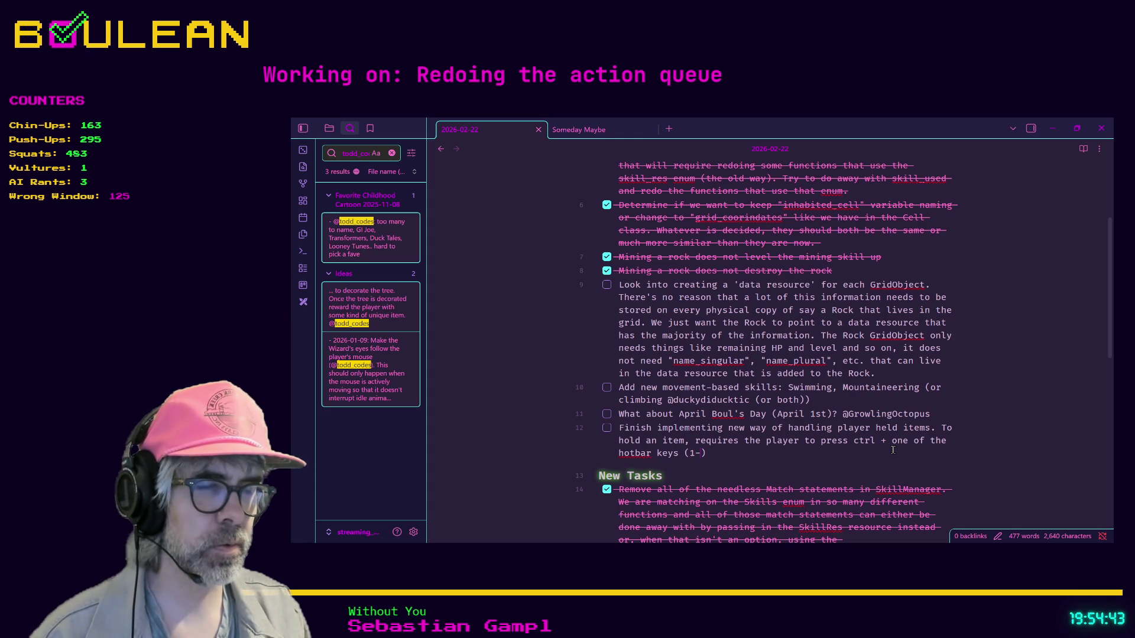
type("1-1")
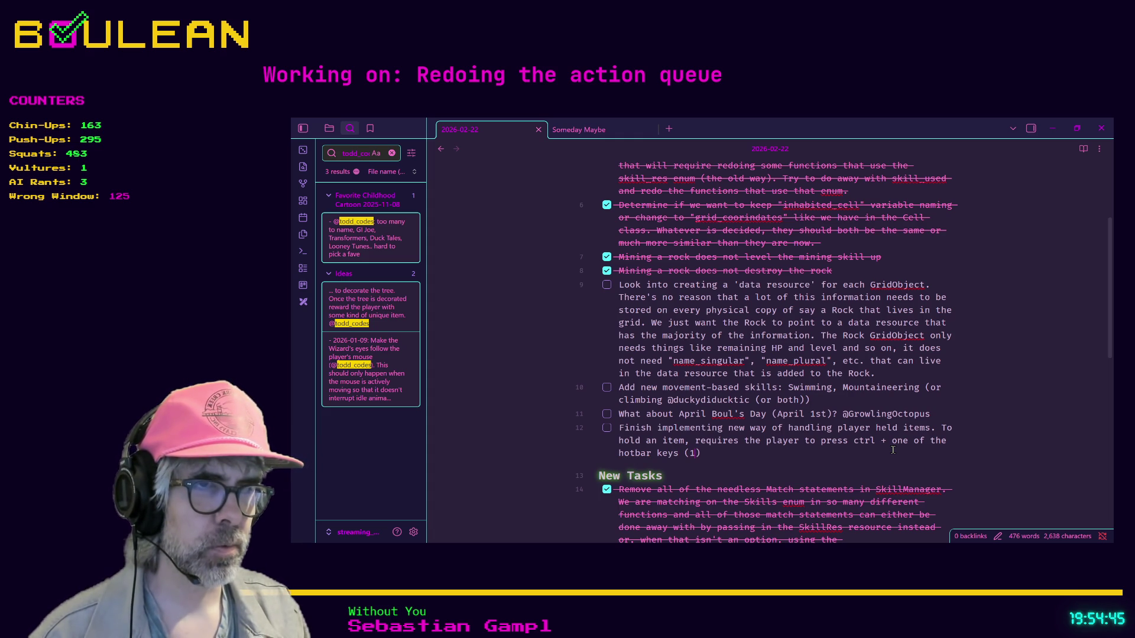
type("0")
key("BackSpace")
key("BackSpace")
type("0")
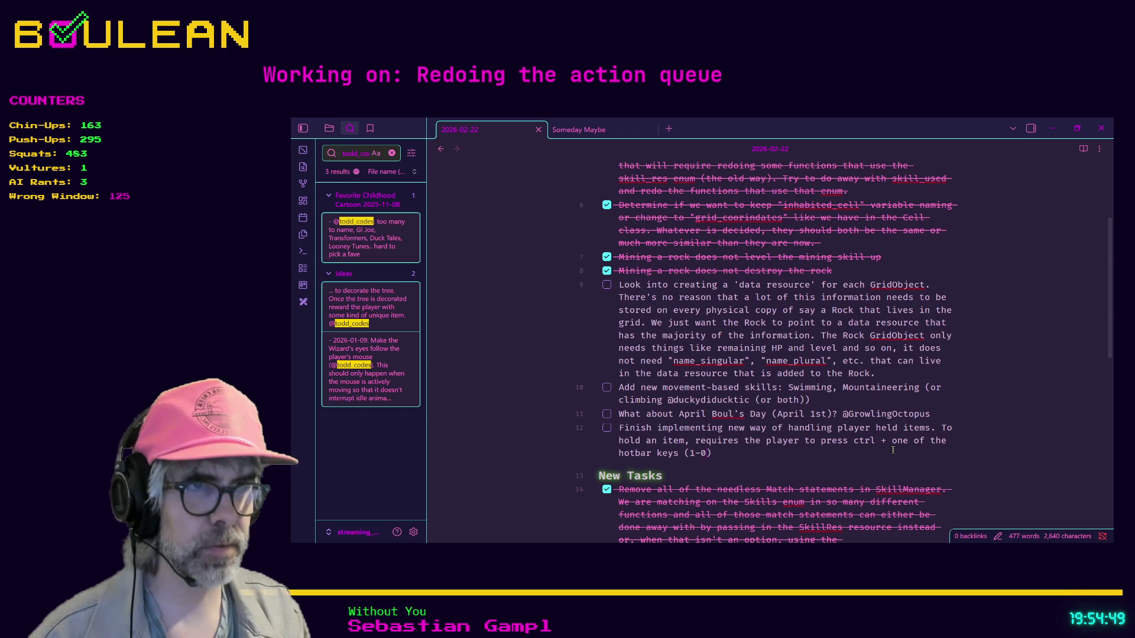
key("BackSpace")
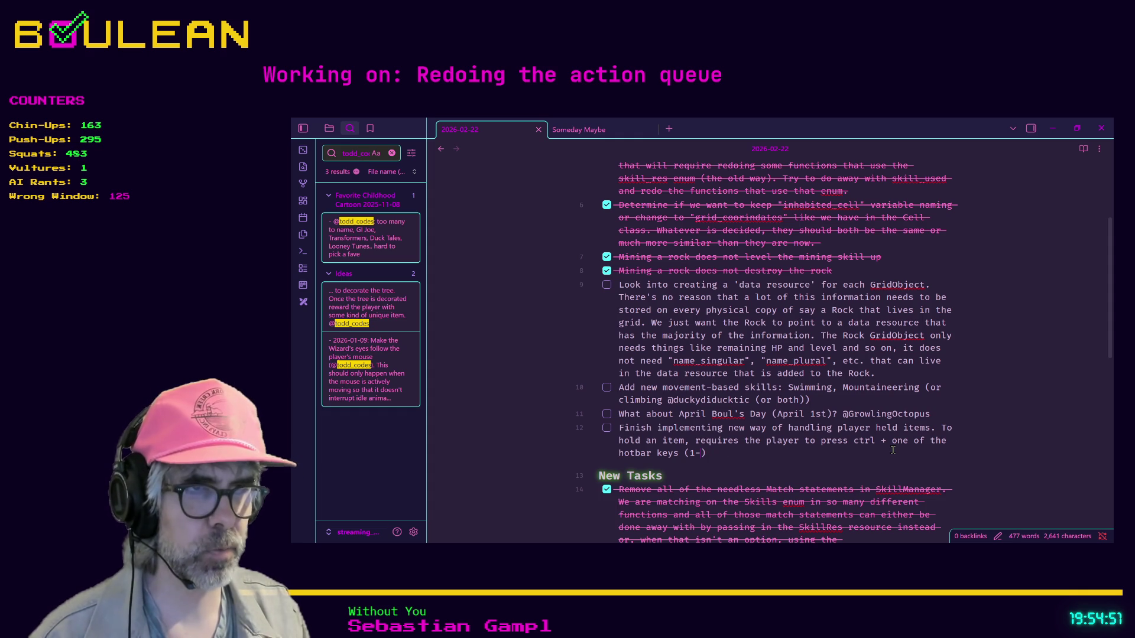
type("9)")
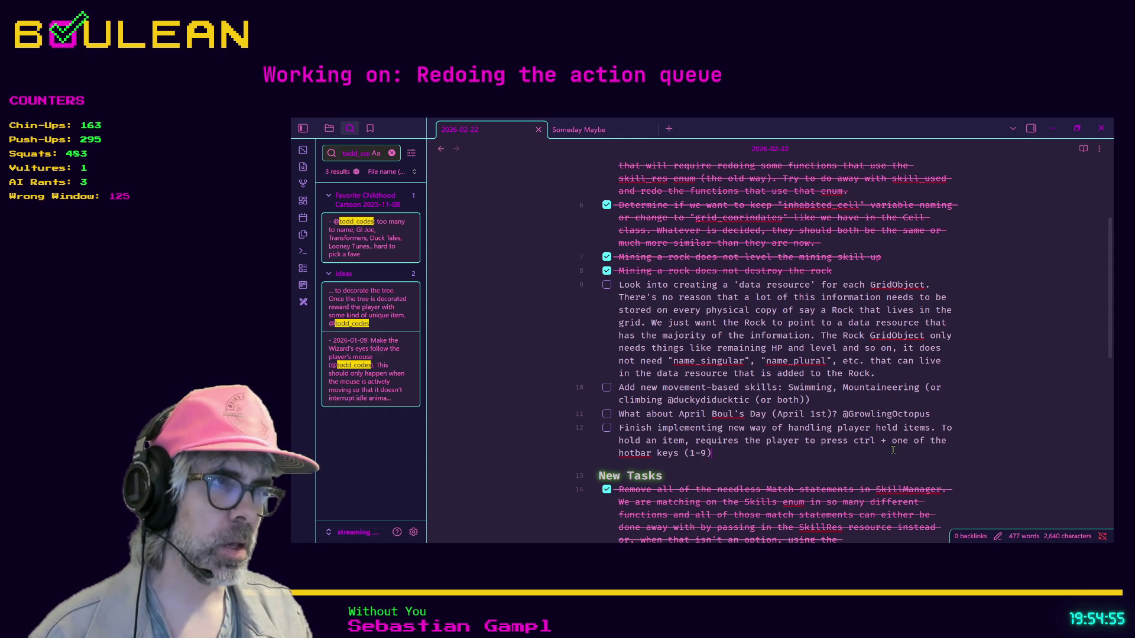
type(". If control is not pressed, then pressed the ")
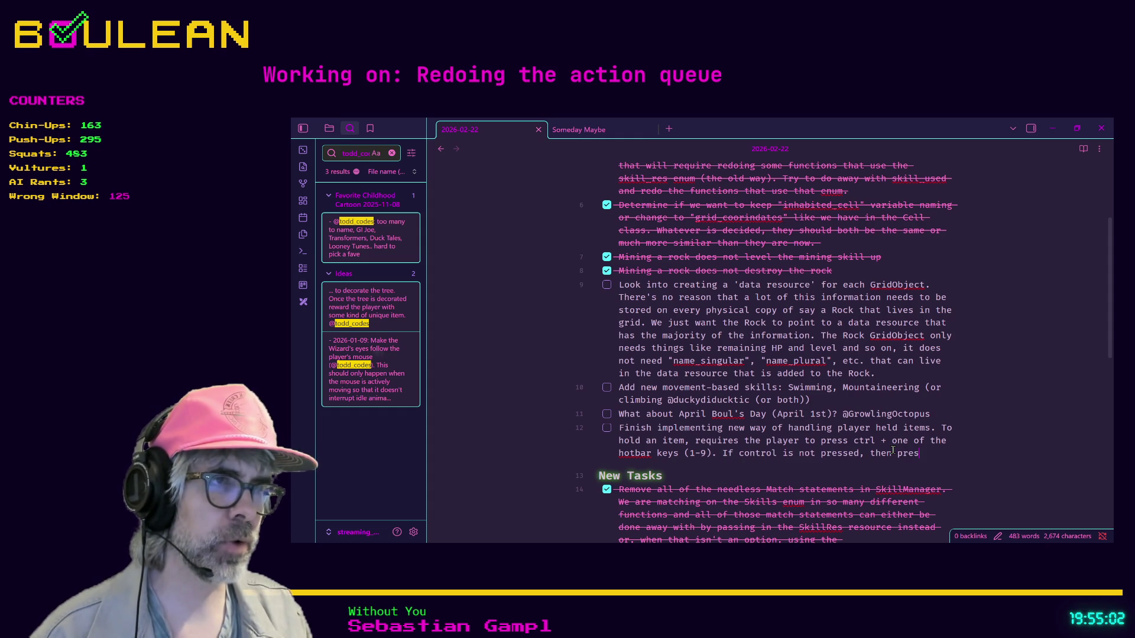
type("hotbar key")
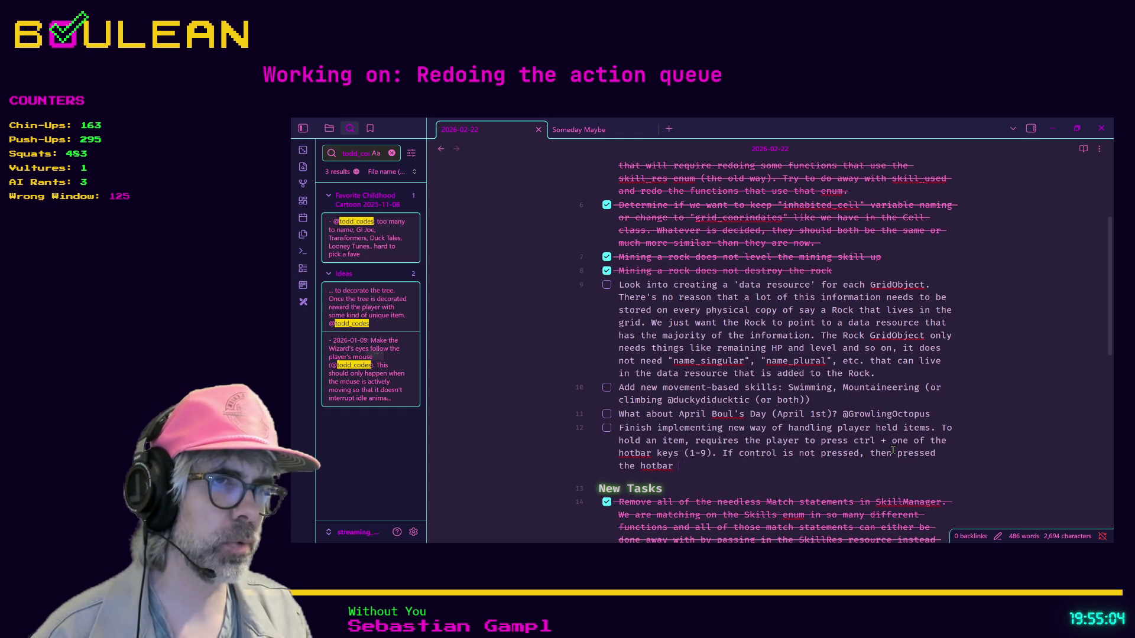
type(" will result in")
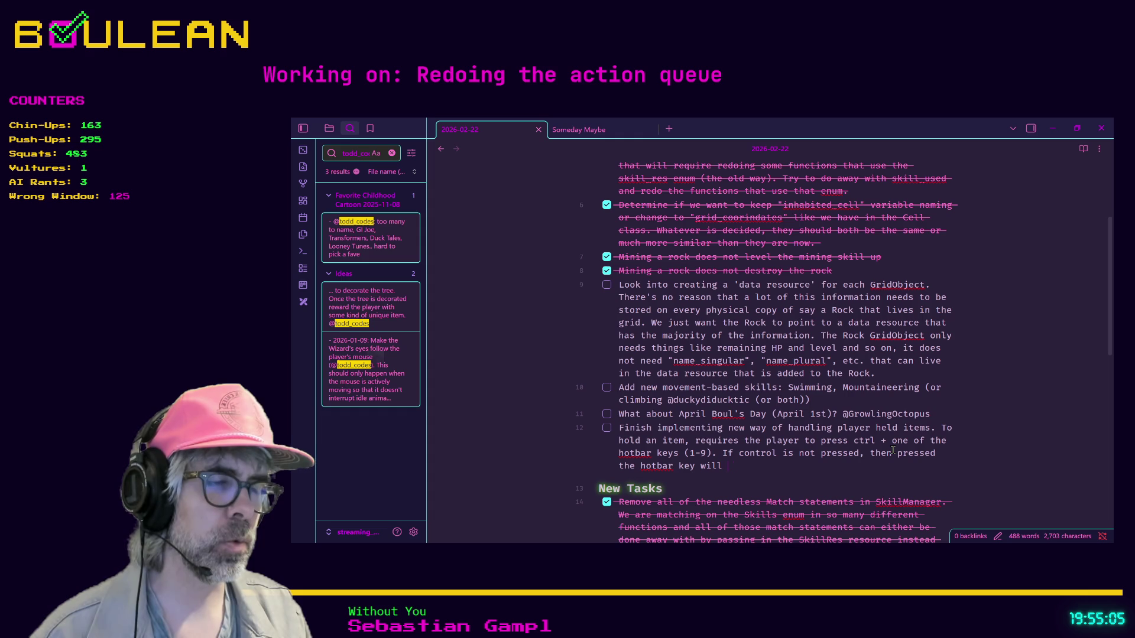
type(" attempting to ")
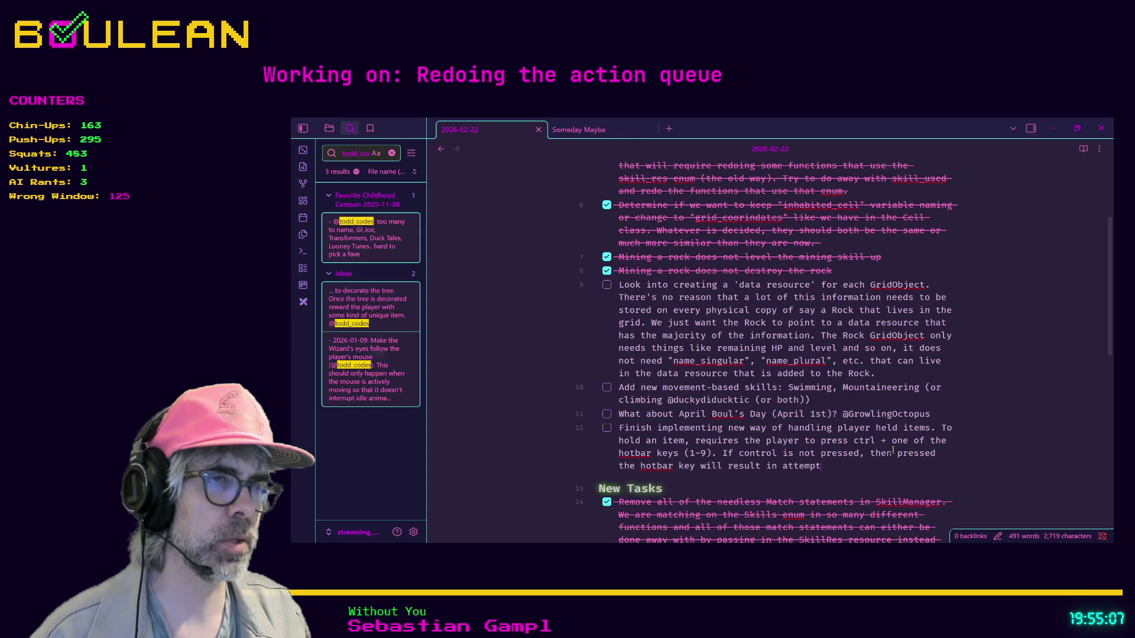
type("USE that item")
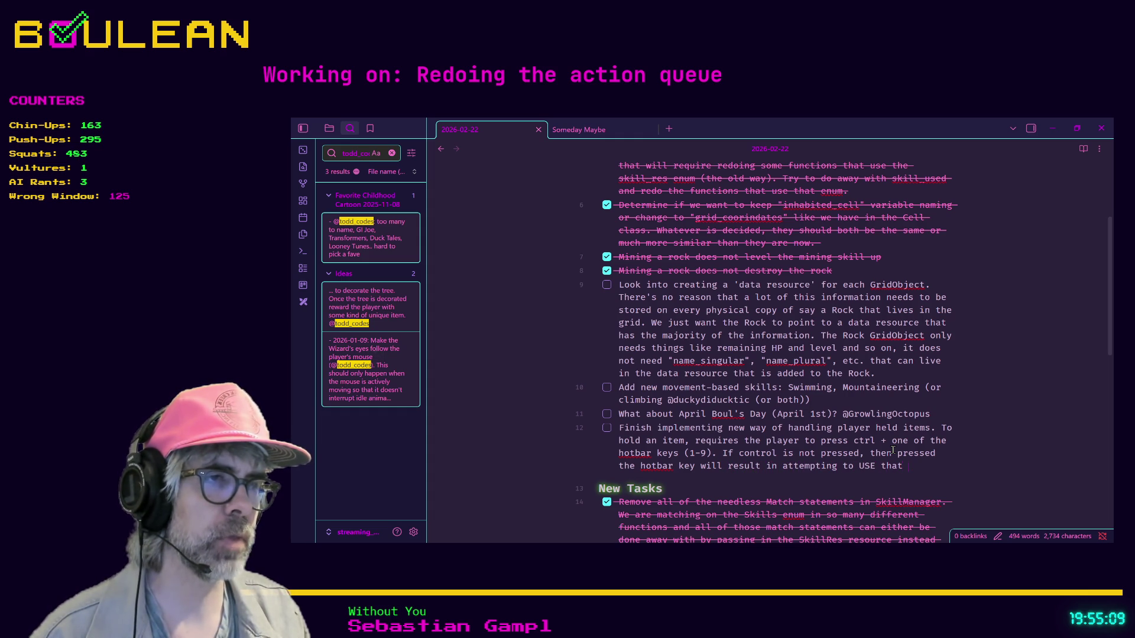
type(".")
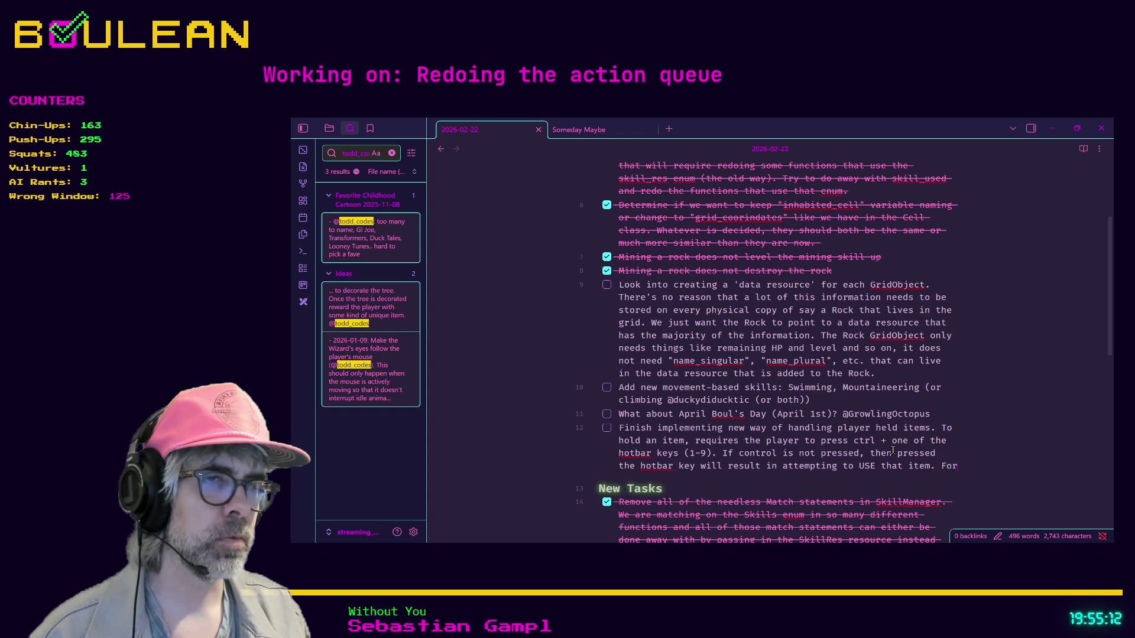
key("shift+Return")
type("For example: Ctrl +")
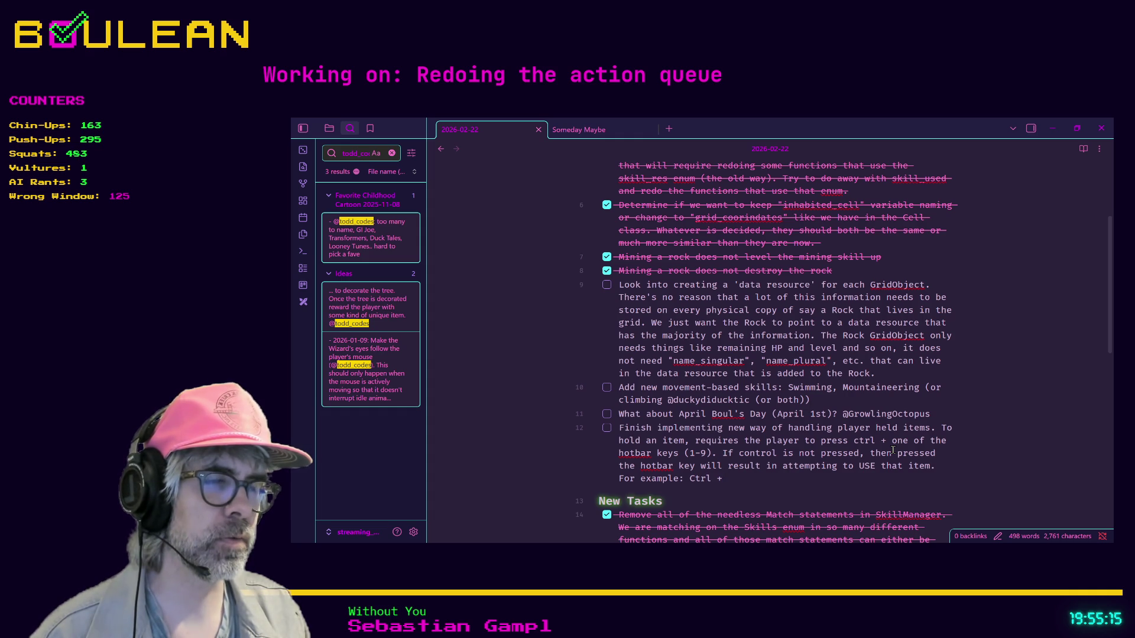
type(" 2 will drop the ber")
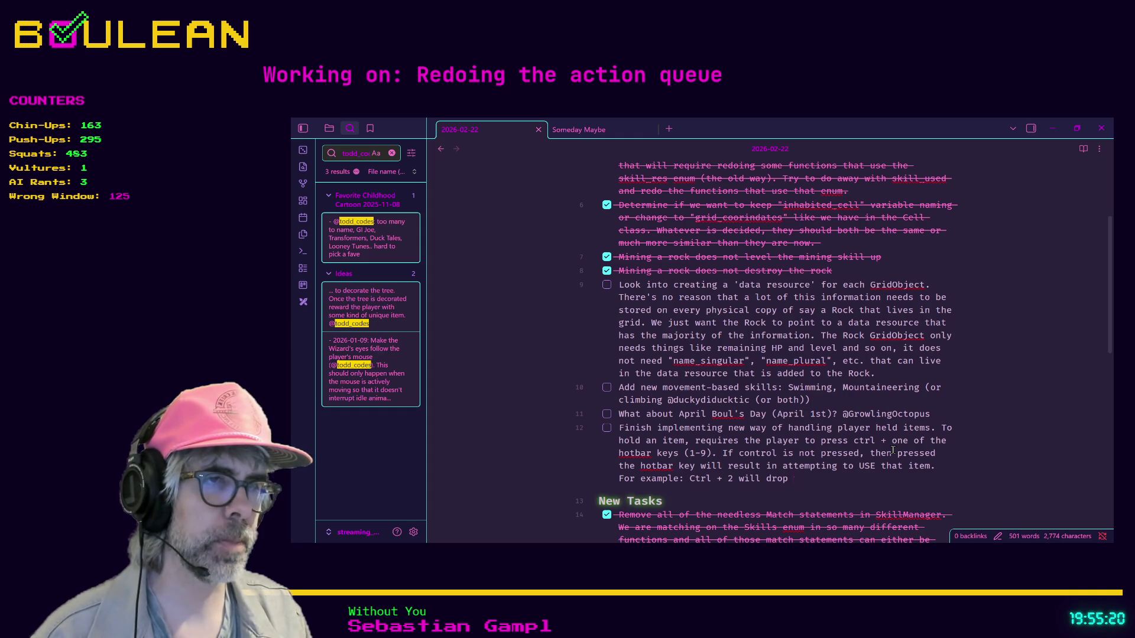
type("ry in slot")
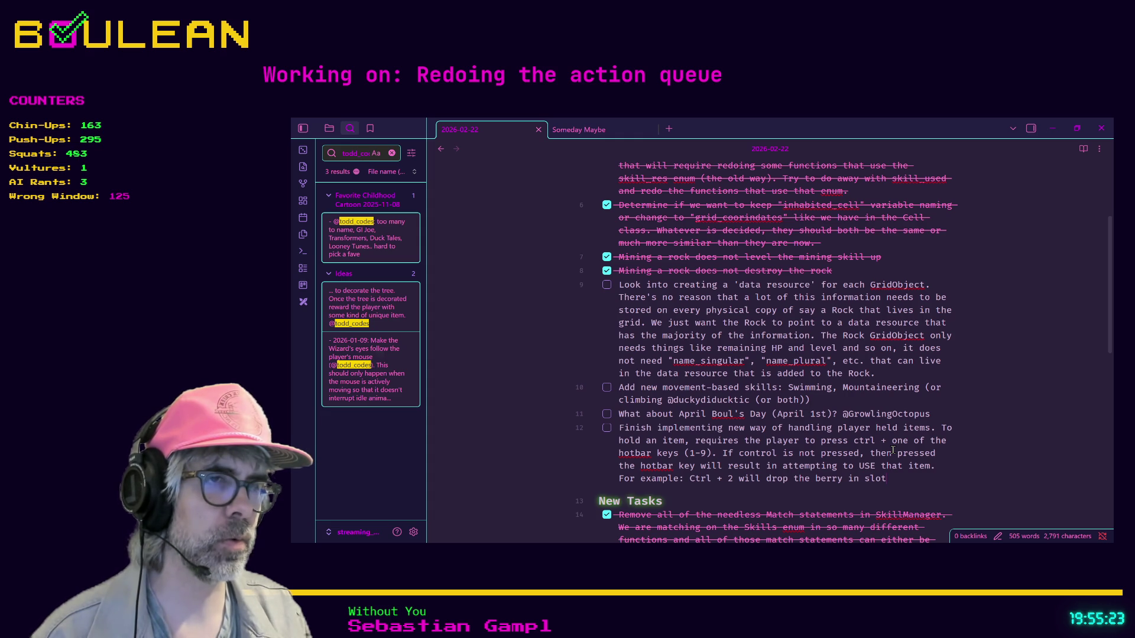
Finish the example: 'Ctrl' + '2' drops the berry in slot #2, while '2' alone eats it
key("BackSpace")
key("BackSpace")
key("BackSpace")
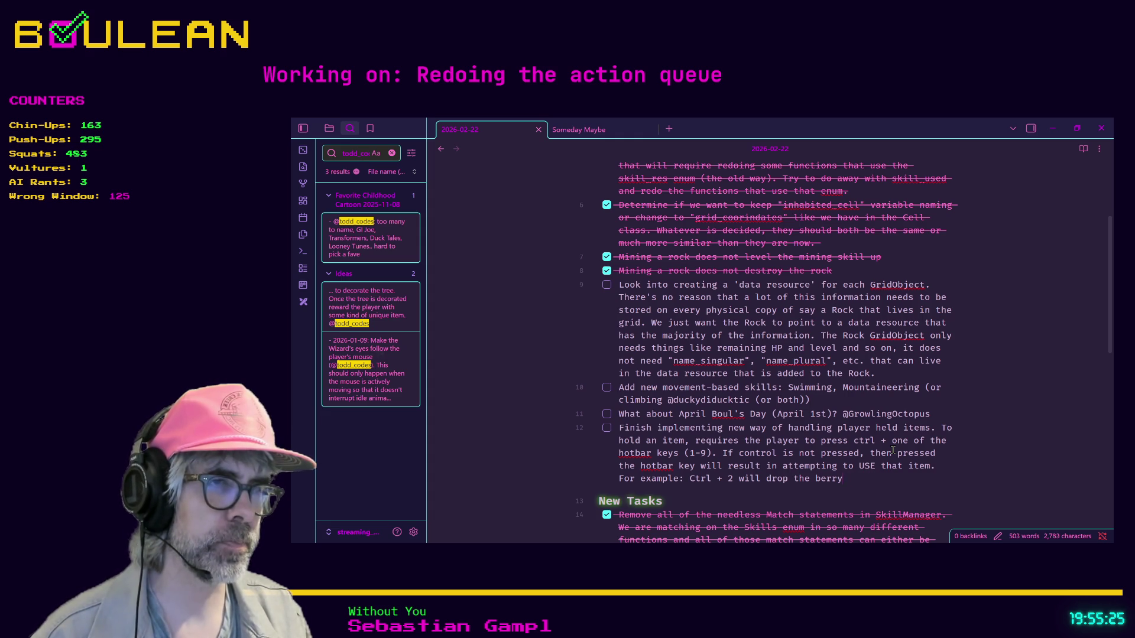
type("allow the player to ")
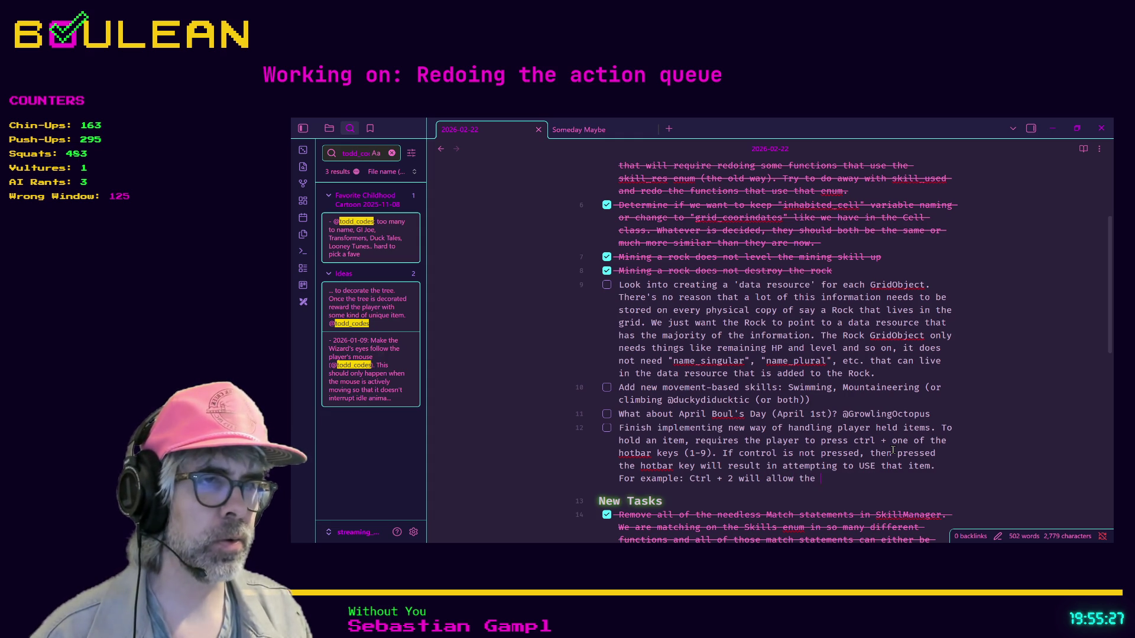
type("drop the berr")
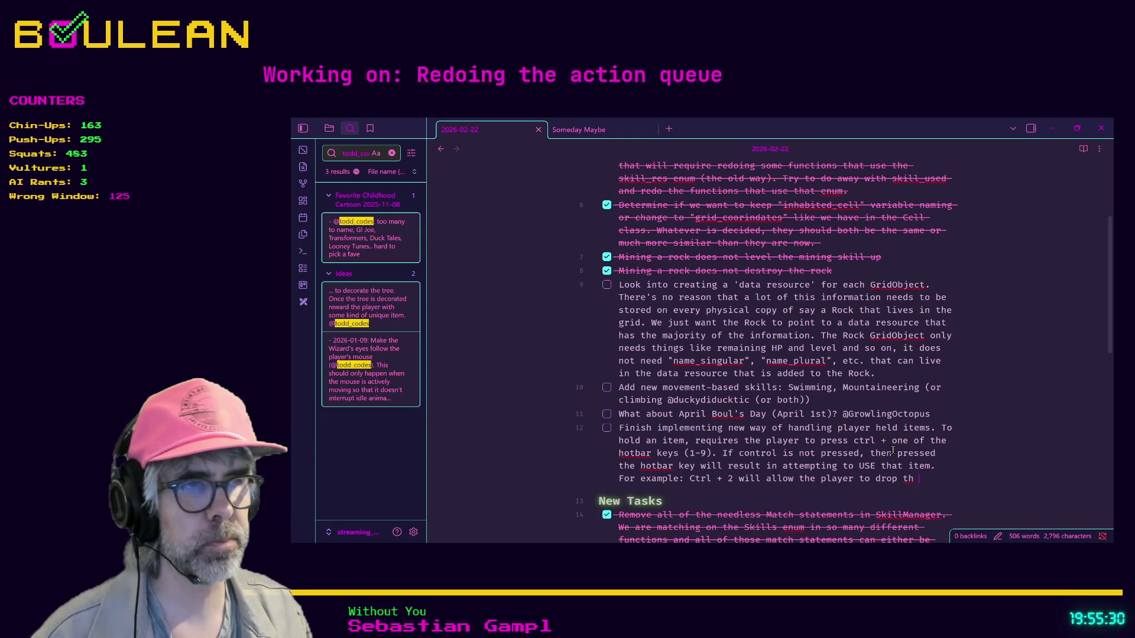
type("y in slot #")
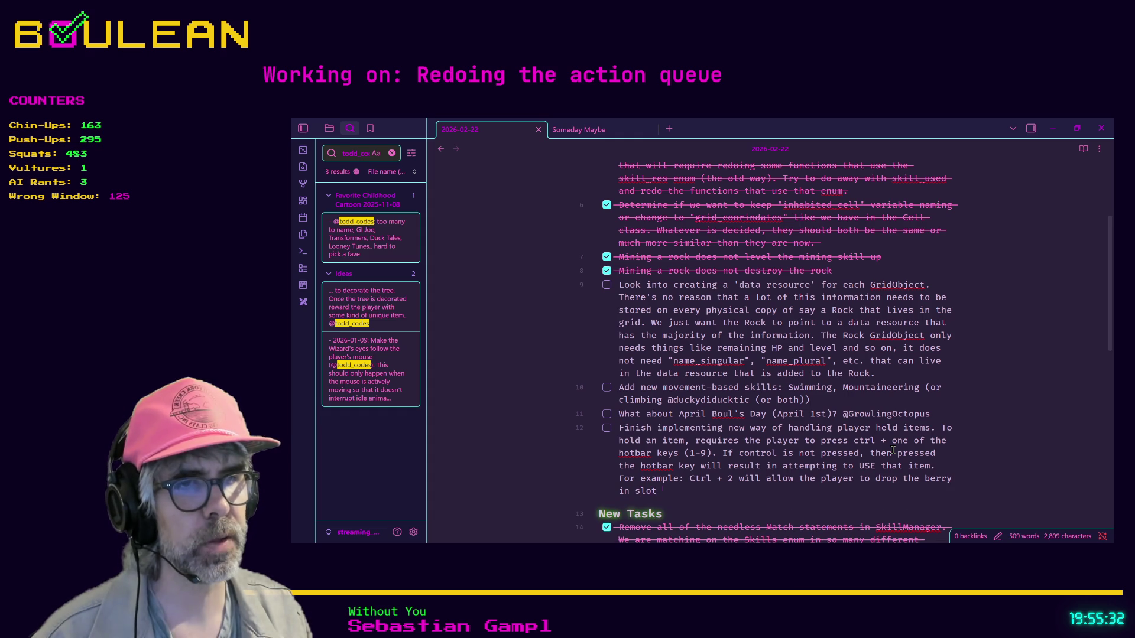
type("2, ")
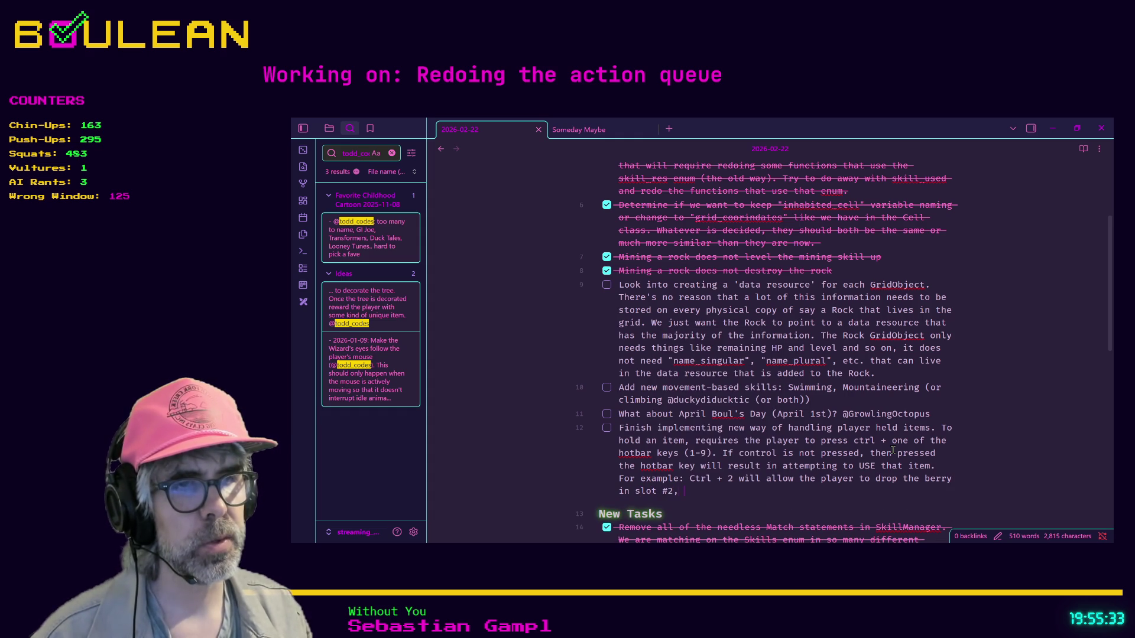
type("but just pressing '")
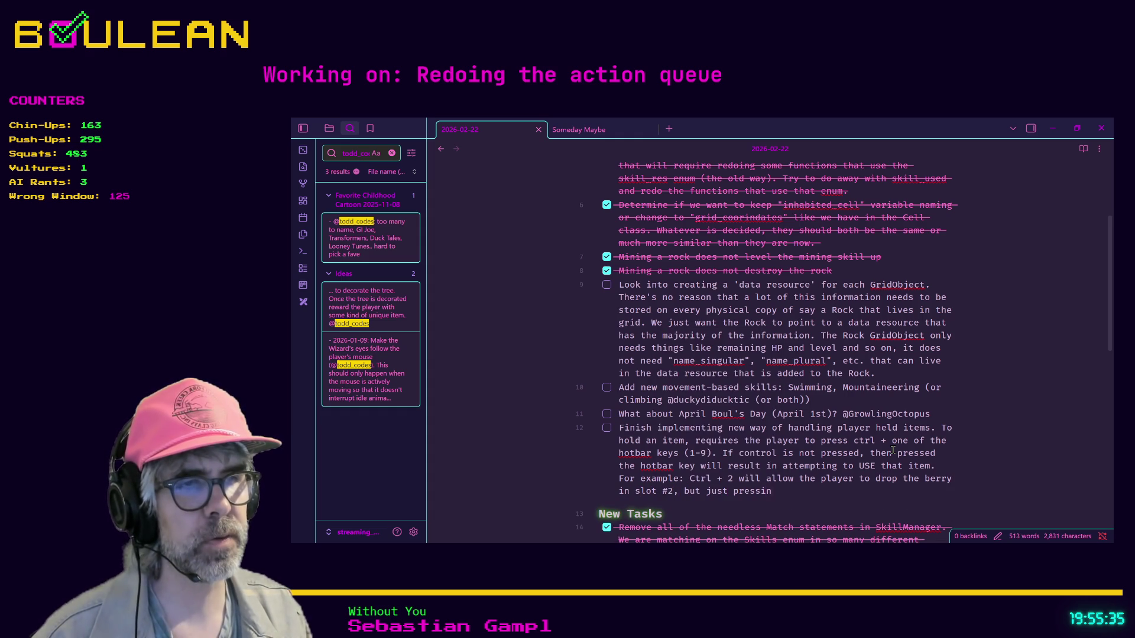
type("2' wil")
key("BackSpace")
key("BackSpace")
type("ill cause the pla")
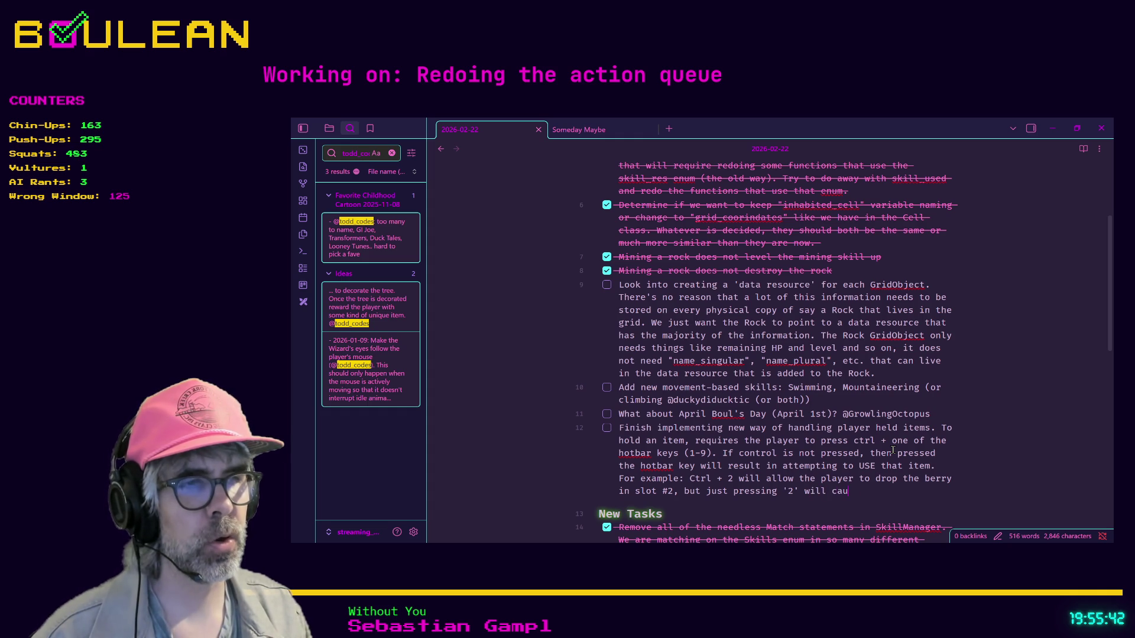
type("yer to ")
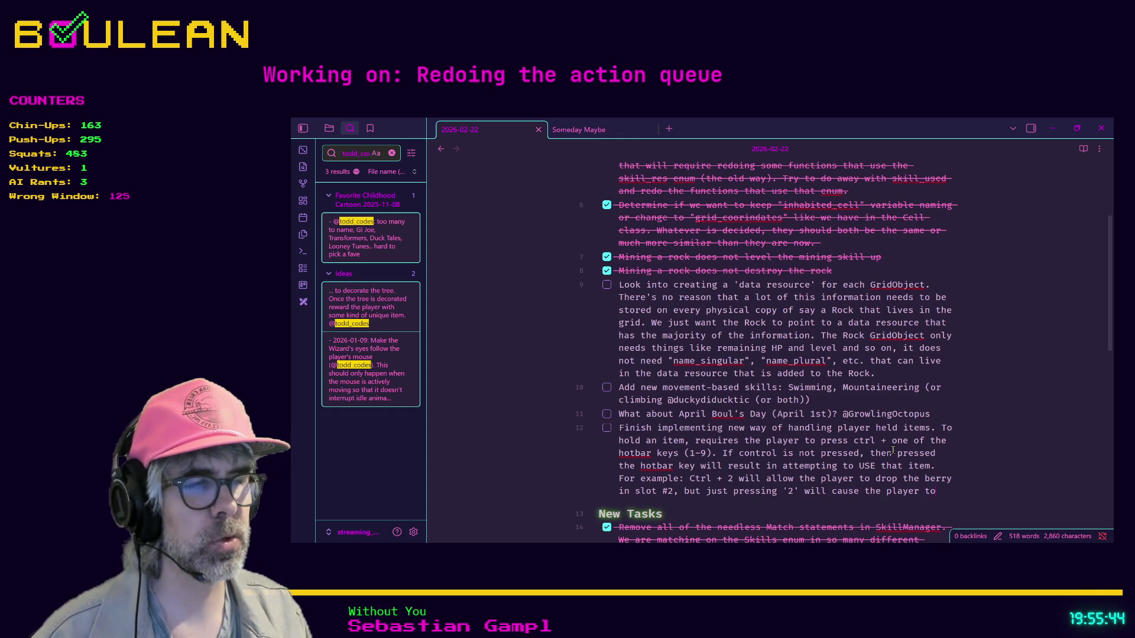
type("at the berry.")
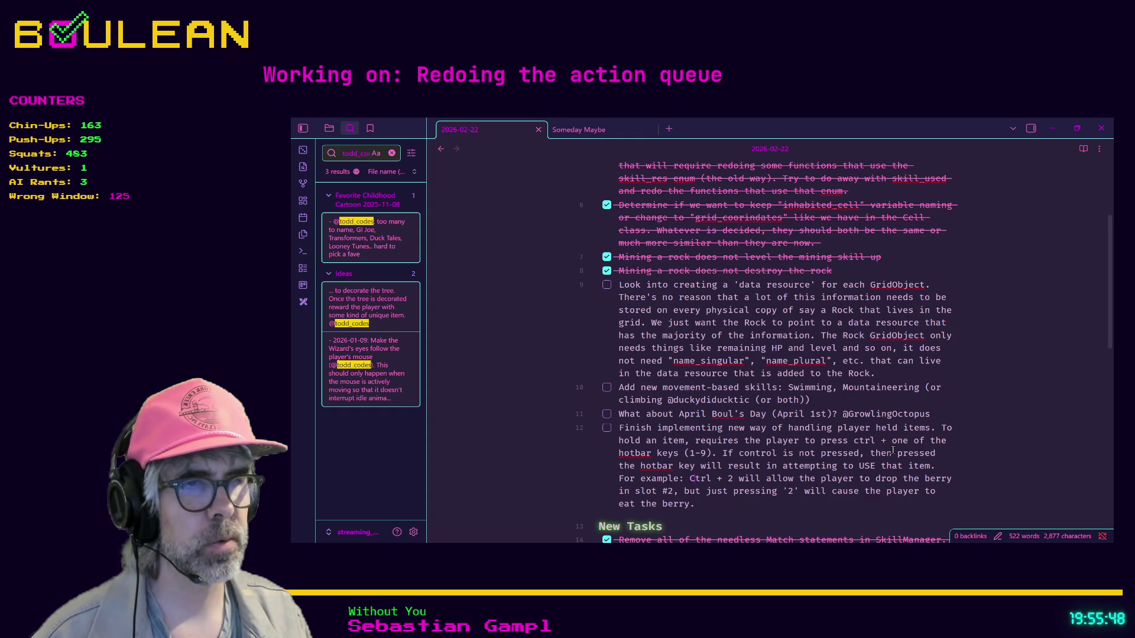
type("'")
type("'")
key("Right")
key("Right")
key("Right")
type("'")
key("Right")
type("'")
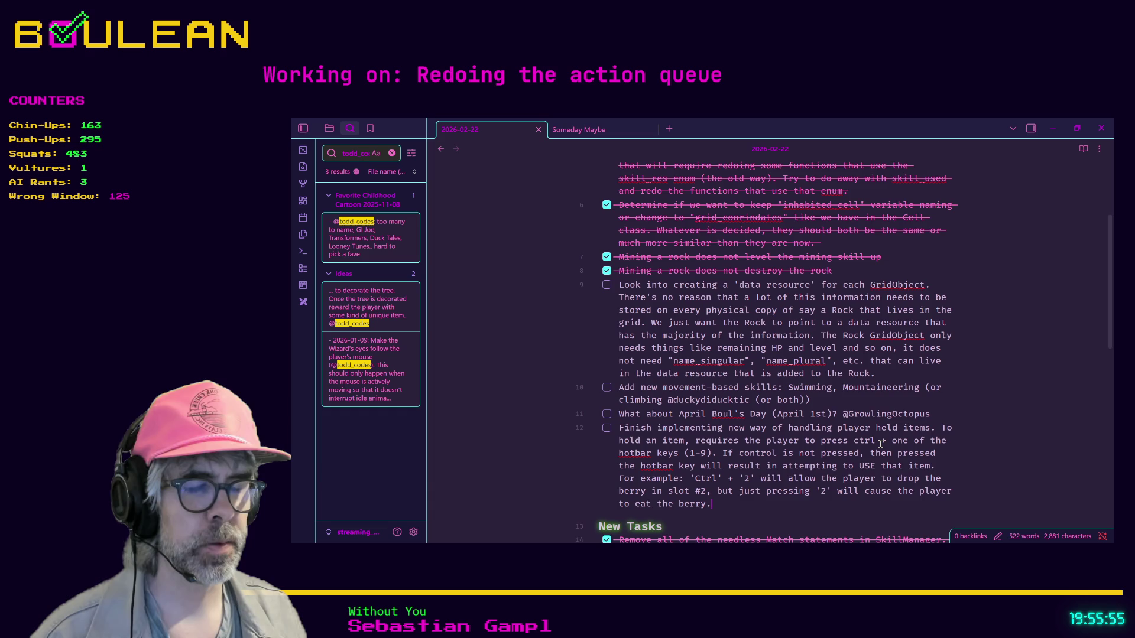
Note the code lives in the Player class; leftover Game hotbar code should be removed or moved
scroll(880, 444, "down", 1)
type("Most of this new code is ihandled ")
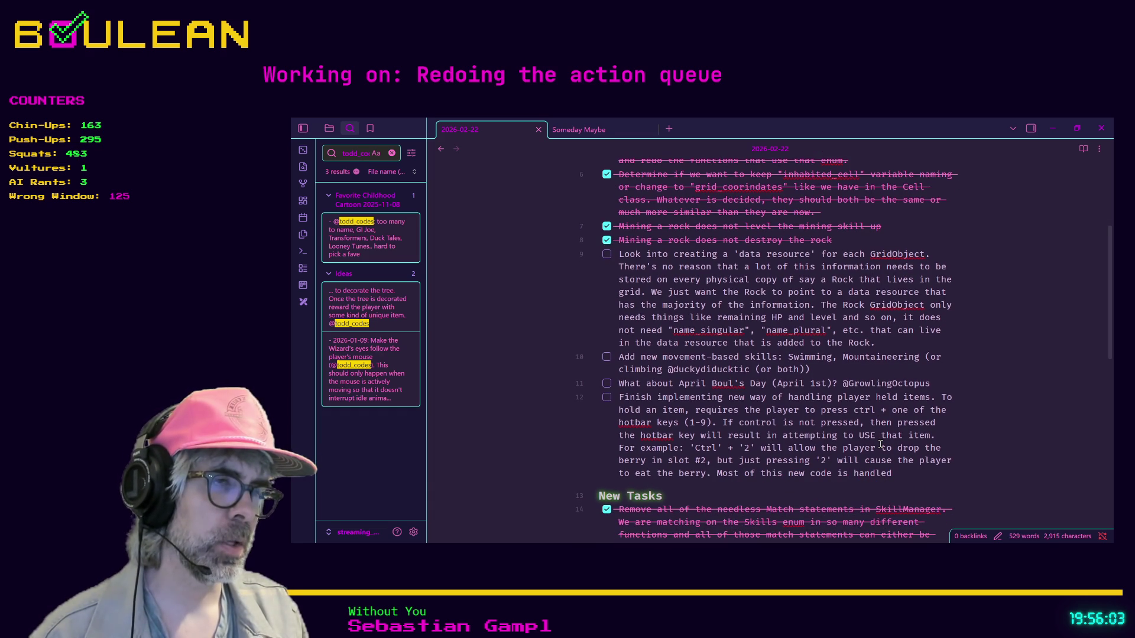
type("in the ")
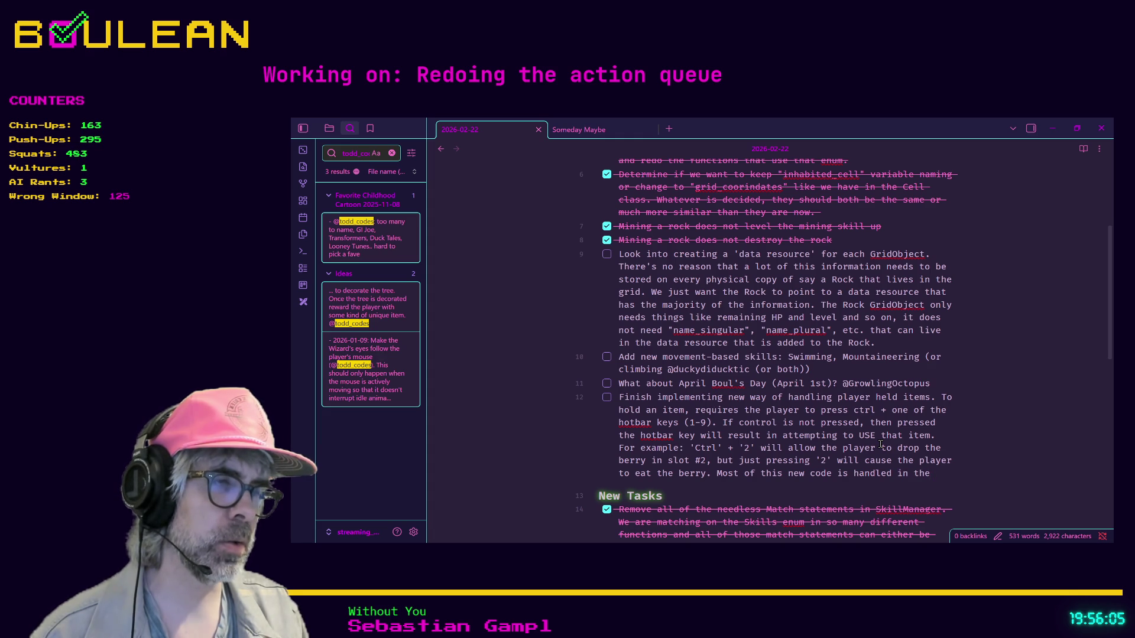
type("Player class.")
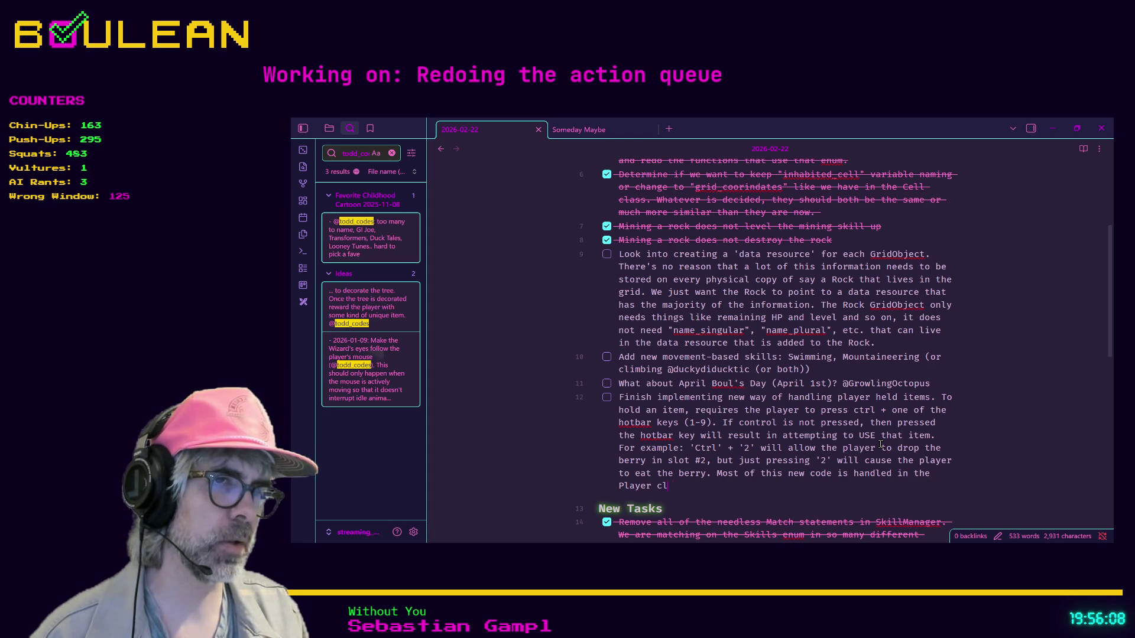
type(" There may be some")
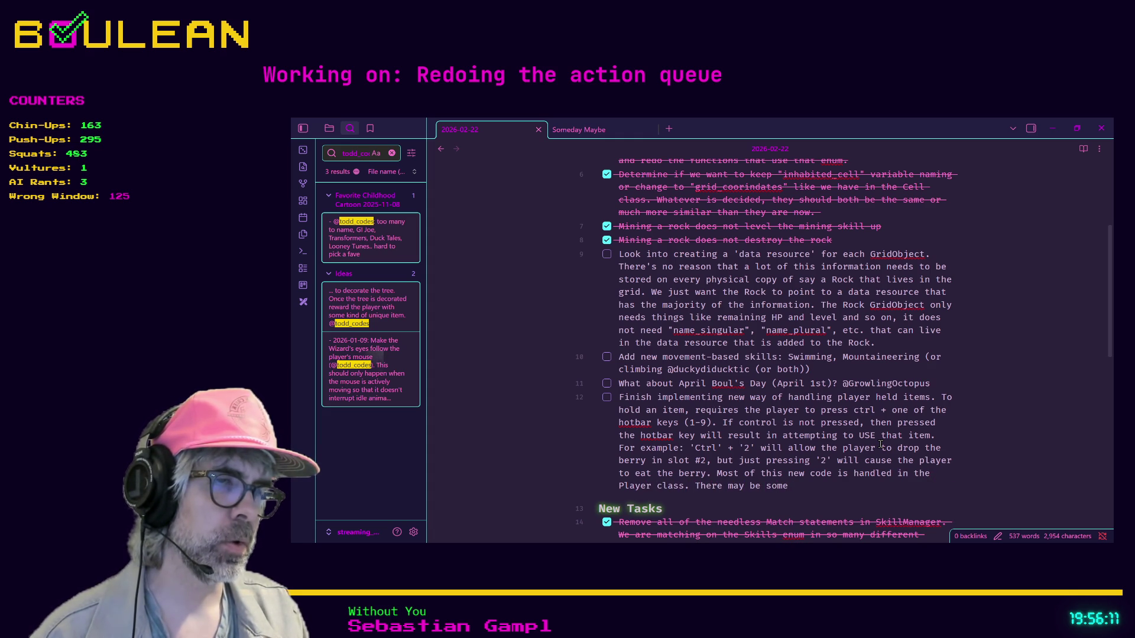
type(" remnants of hotbar input code inthe Game class, but proa")
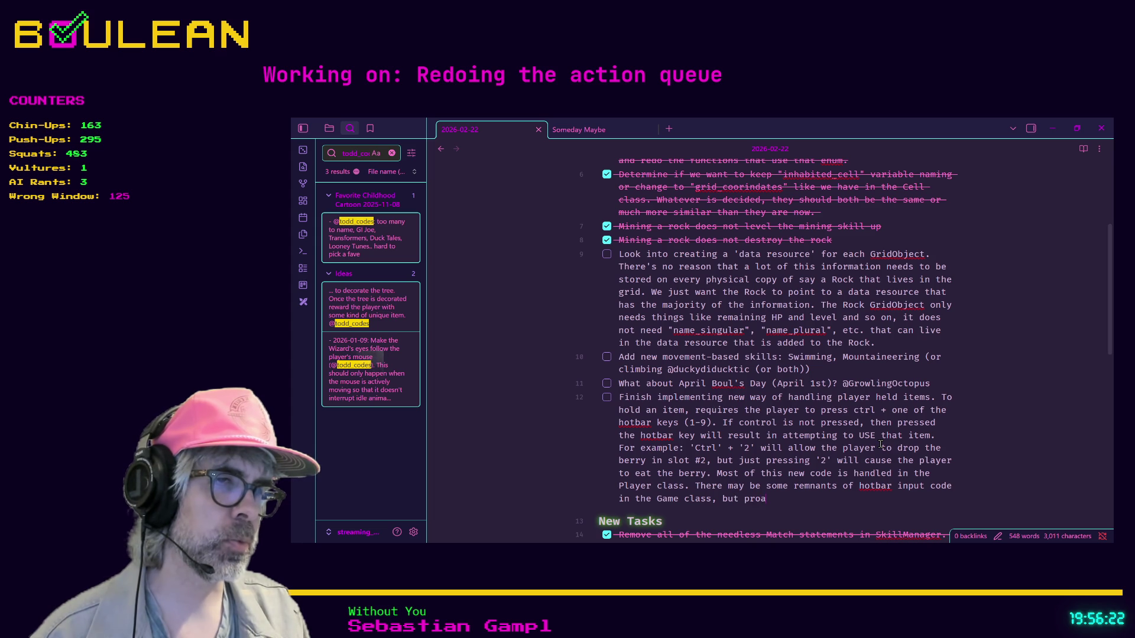
key("BackSpace")
type("bably should")
type(" be removed or ")
type("moved to ")
type("Player class.")
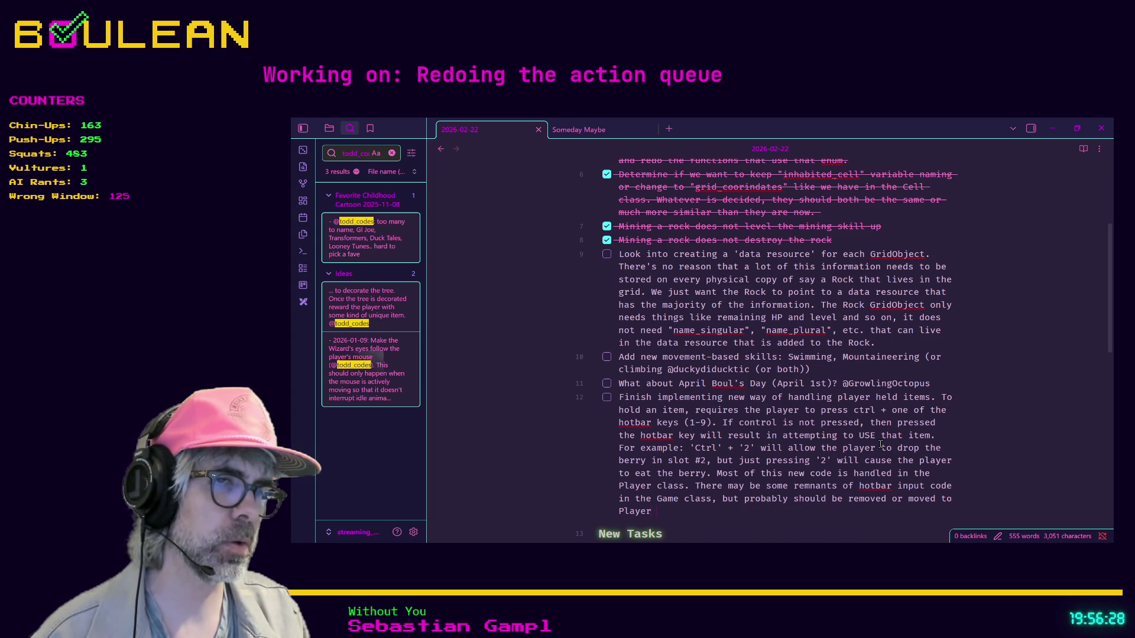
scroll(898, 390, "up", 5)
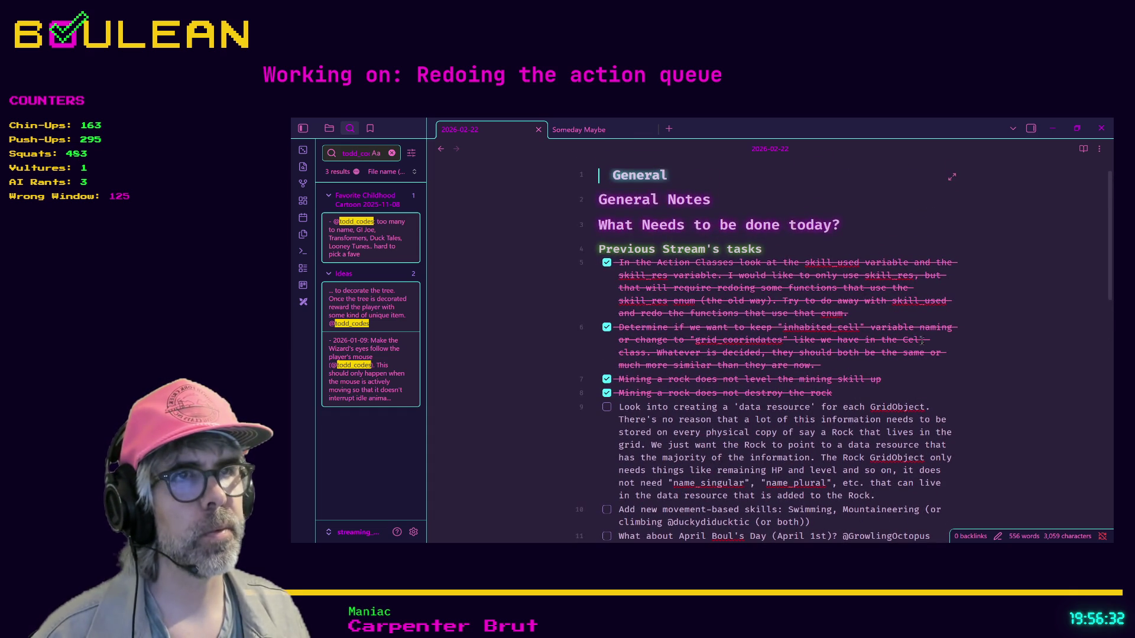
Add an indented plain bullet, without a checkbox, beneath the movement-based skills task
scroll(860, 314, "down", 2)
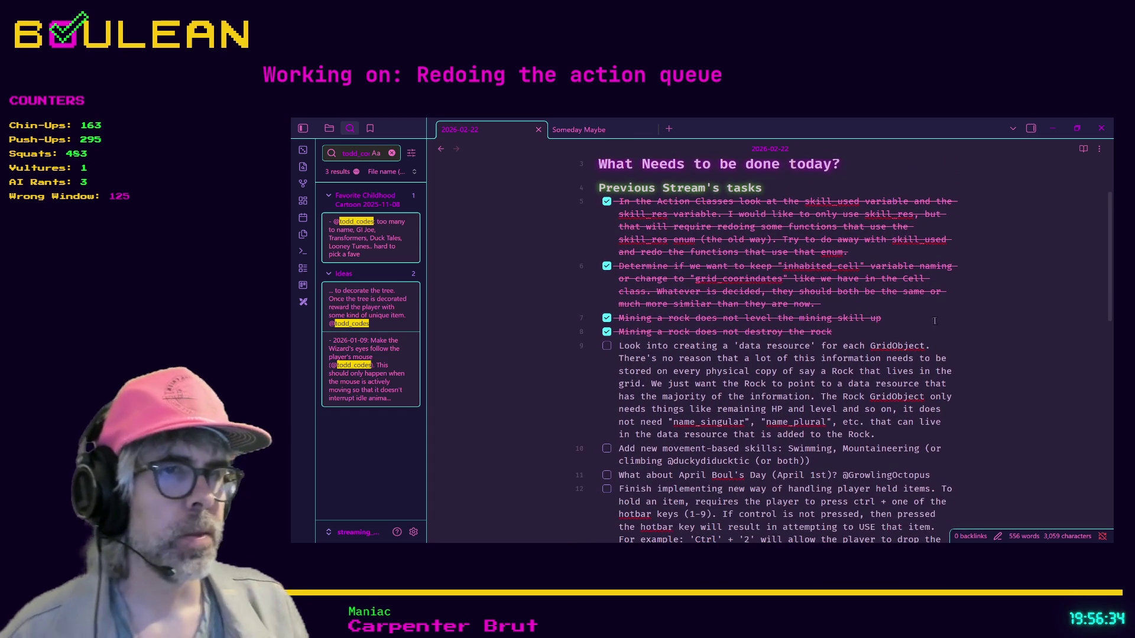
scroll(935, 320, "down", 3)
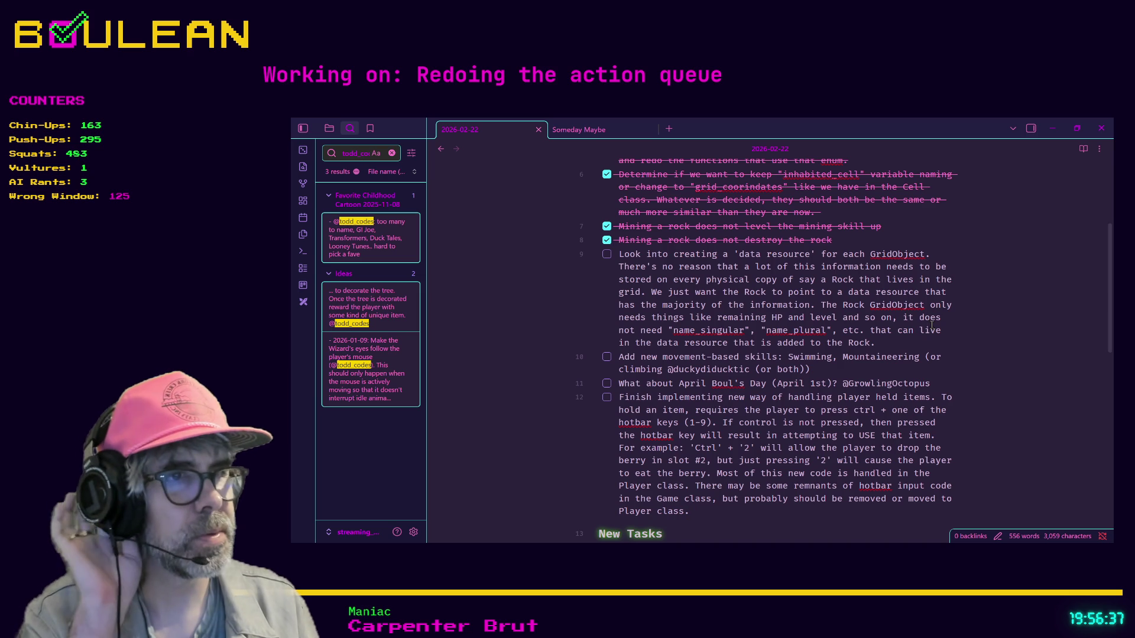
scroll(845, 343, "up", 1)
scroll(839, 346, "down", 1)
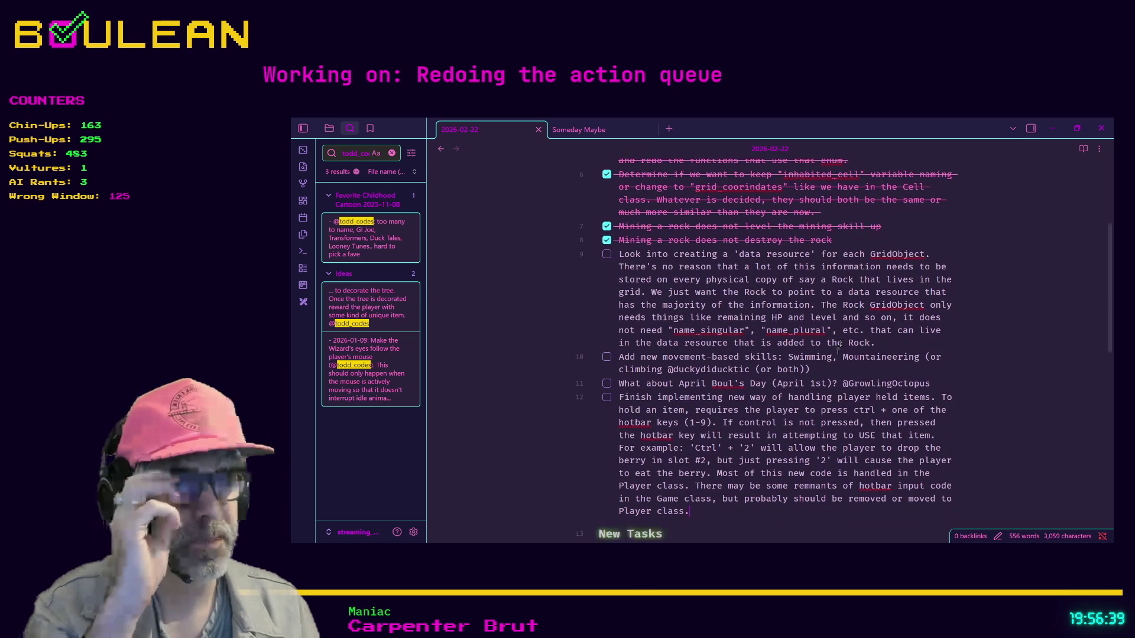
key("Return")
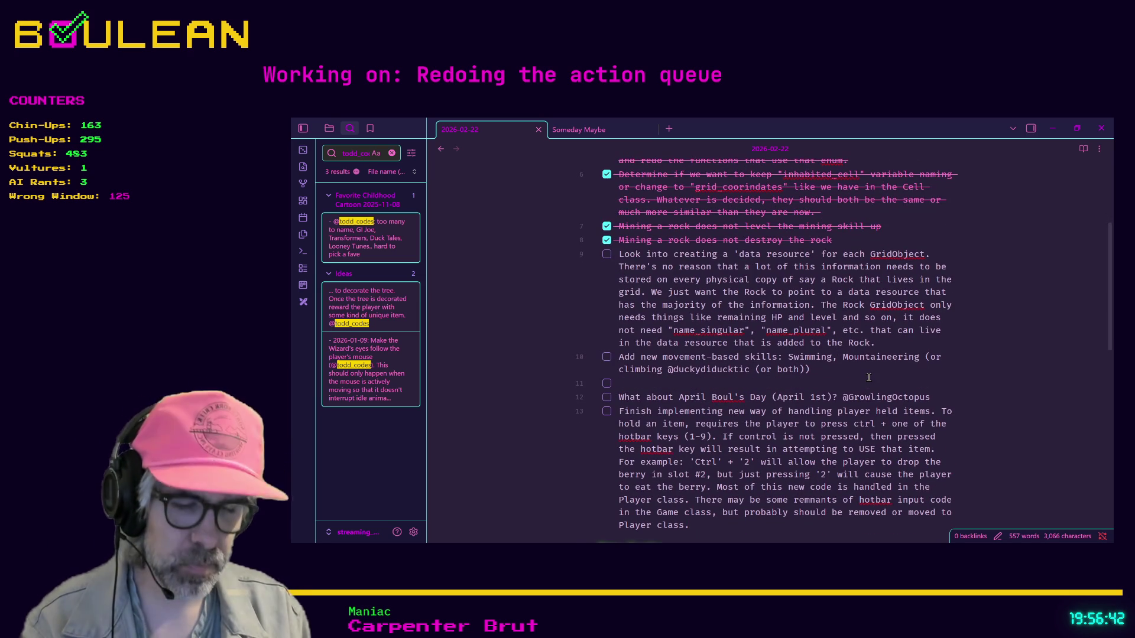
key("BackSpace")
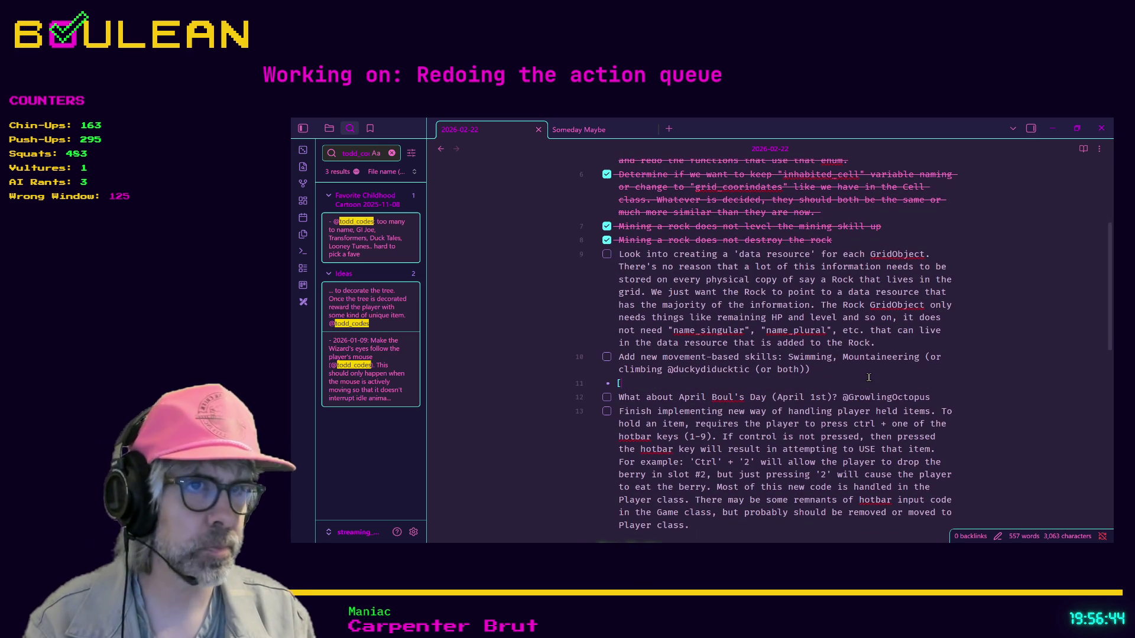
key("BackSpace")
key("Tab")
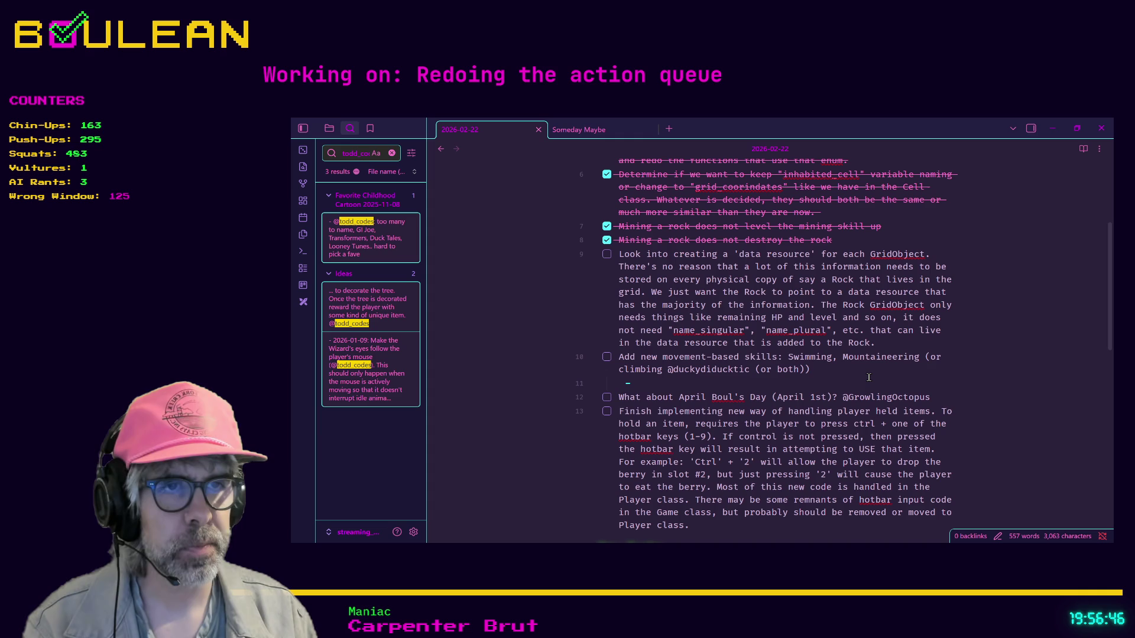
Type 'This is still in progress. I created a SkillContainerUI class', checking the script name in Godot
type("Thi")
type("still")
type("progress, I")
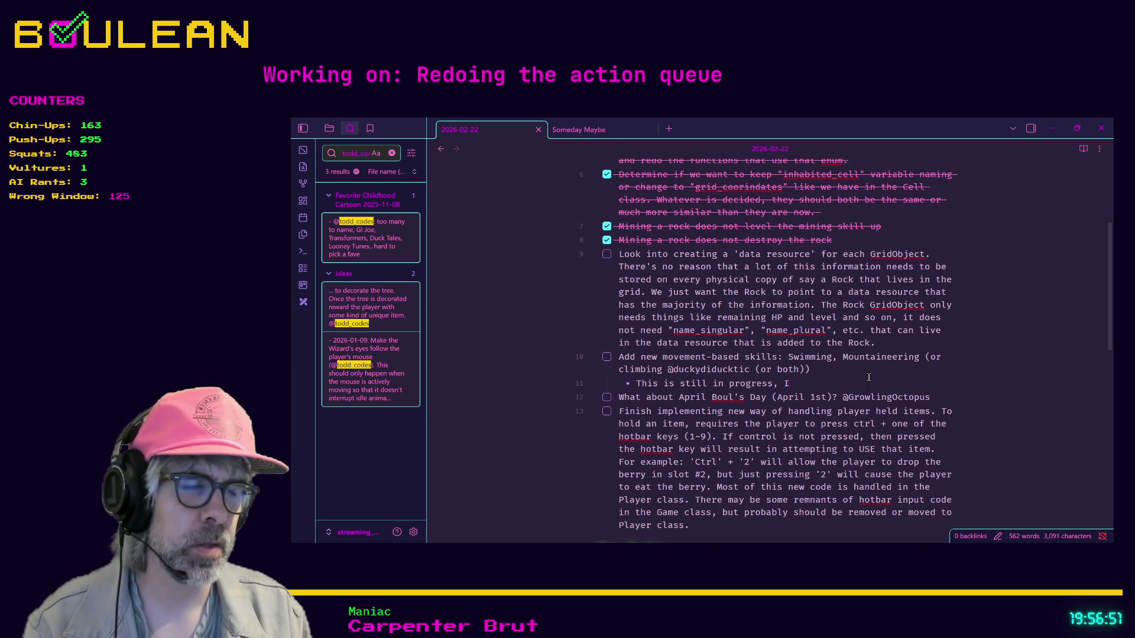
type("but it is")
key("BackSpace")
key("BackSpace")
key("BackSpace")
key("BackSpace")
key("BackSpace")
type("created a")
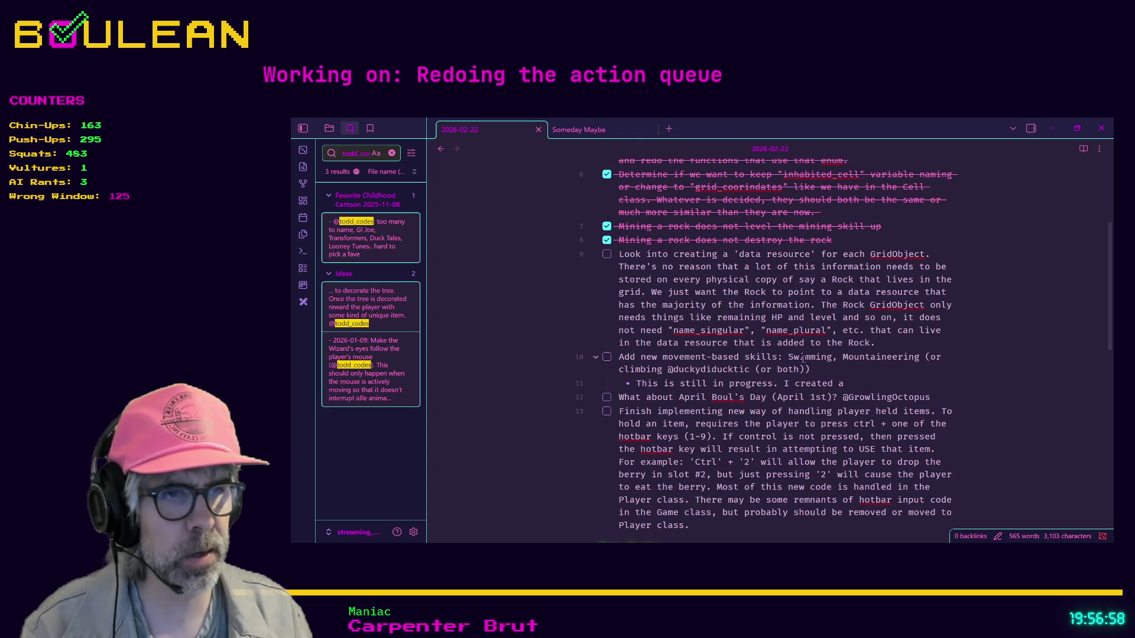
key("alt+Tab")
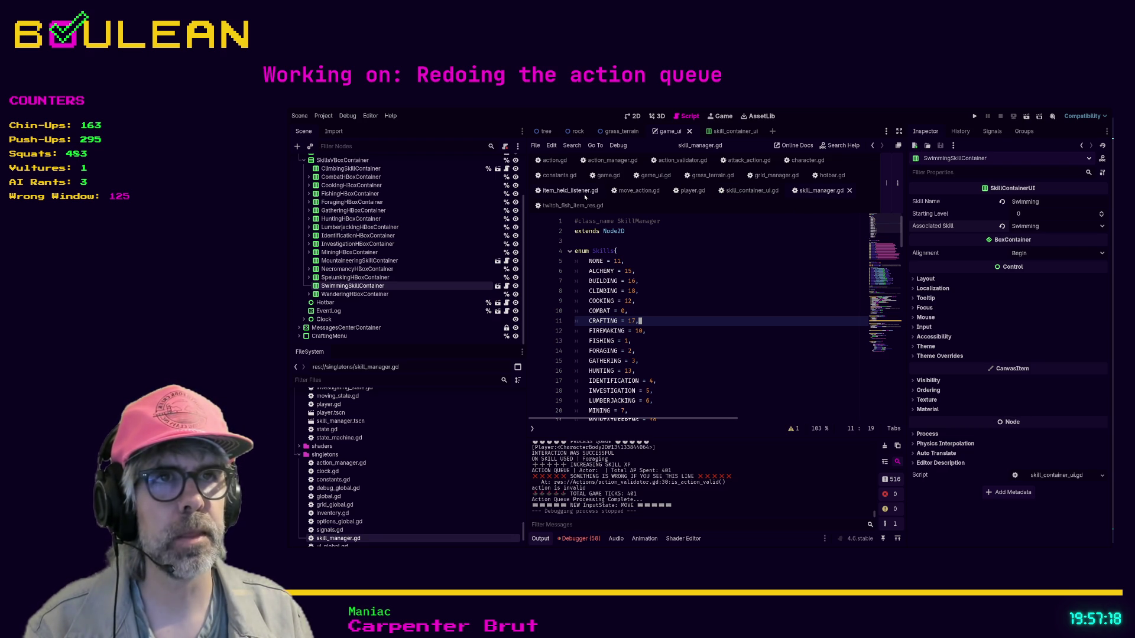
left_click(752, 190)
key("alt+Tab")
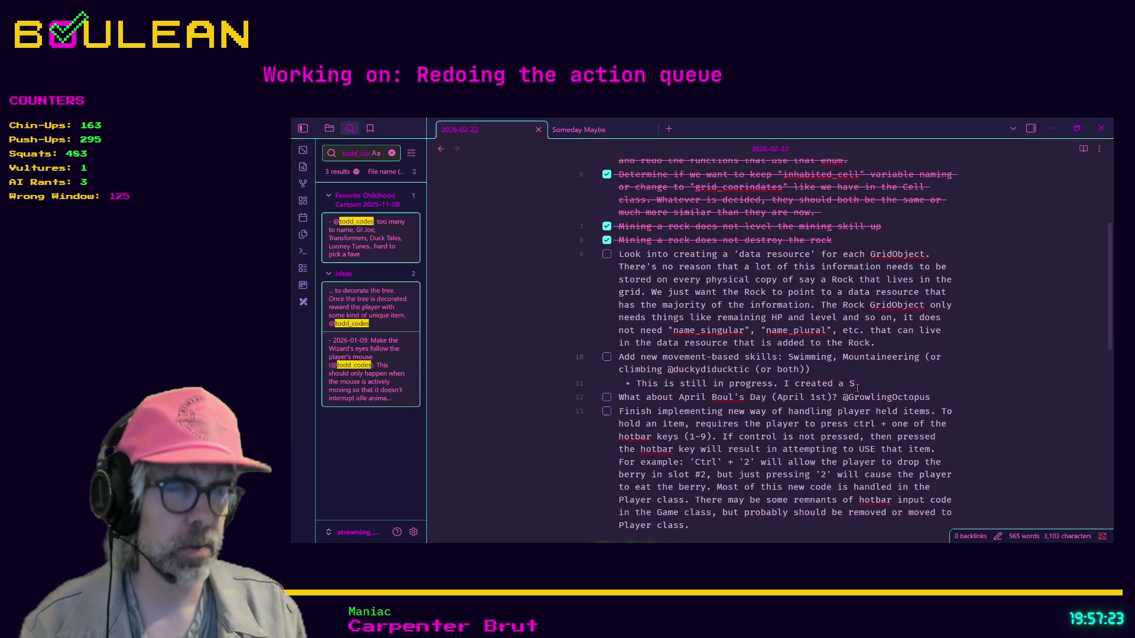
type("killContainerUI")
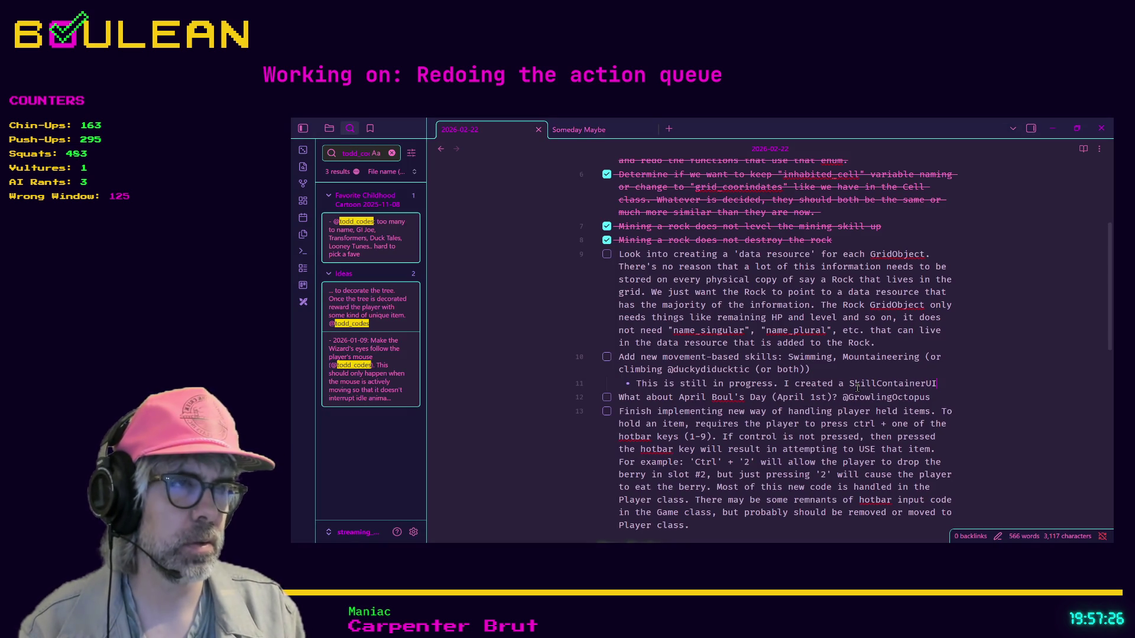
type(" class and a scene")
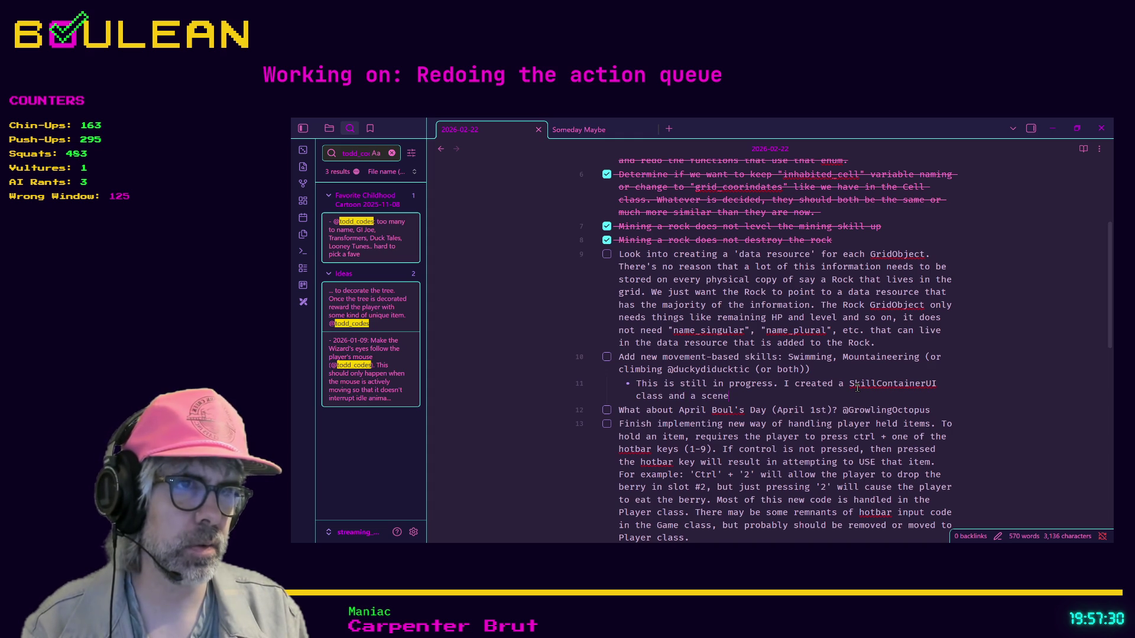
type("d s")
type("_c")
type("_")
type("_")
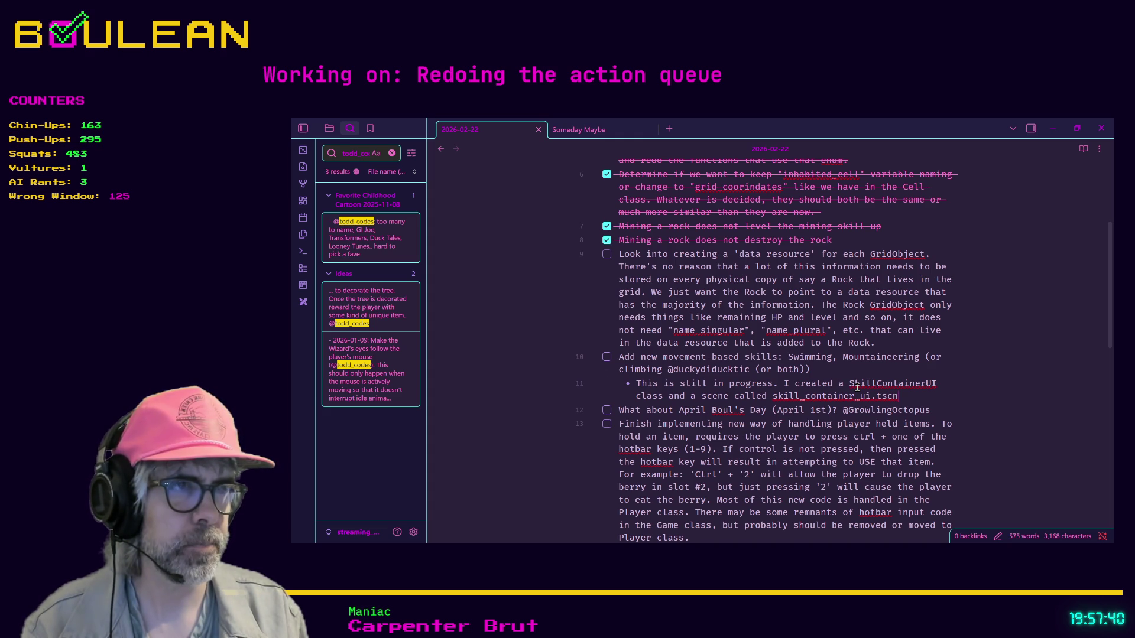
type(". Get this working")
type(" and")
Finish the sub-note: streamline new-skill creation with skill_container_ui.tscn, then convert all existing skills
key("BackSpace")
key("BackSpace")
key("BackSpace")
type("streamline")
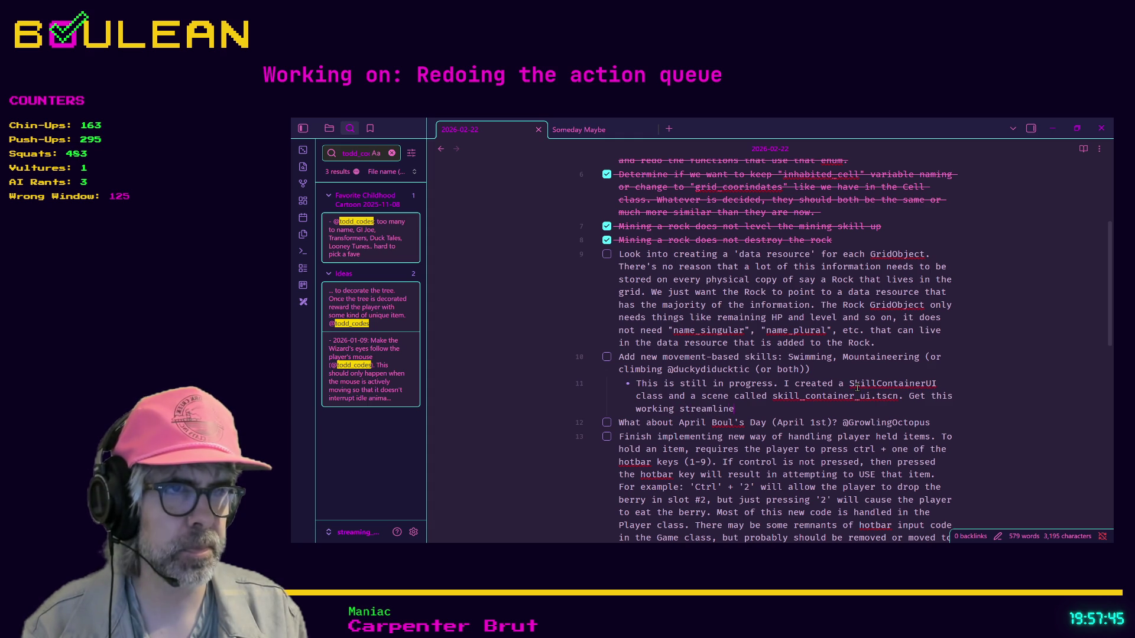
type(" the creation of new skills as much as")
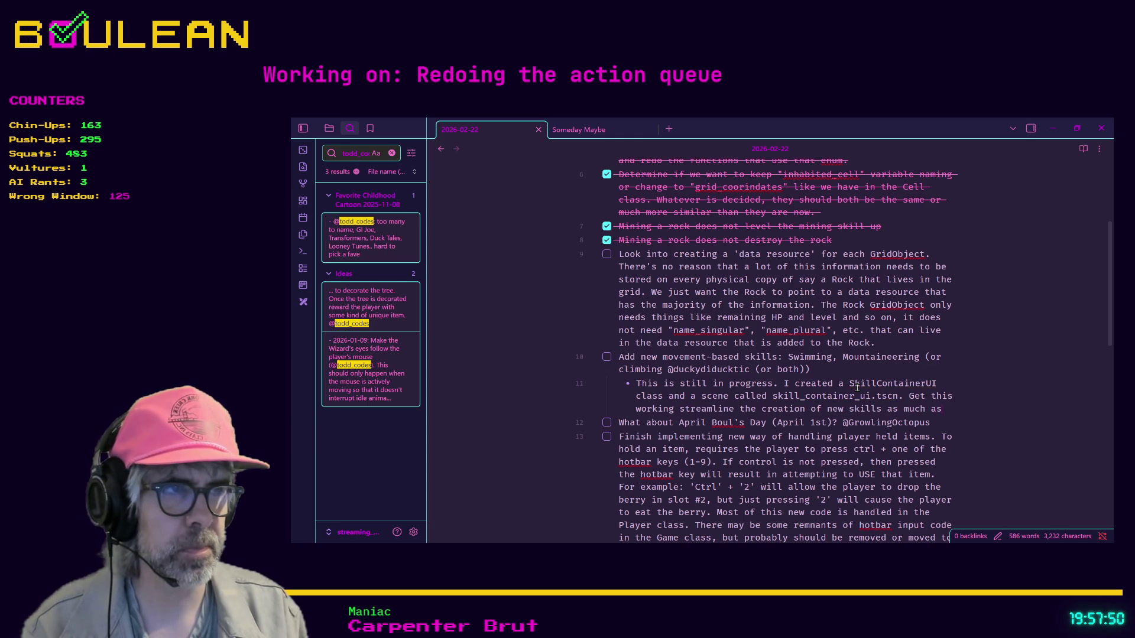
type(" possible. Once this is done")
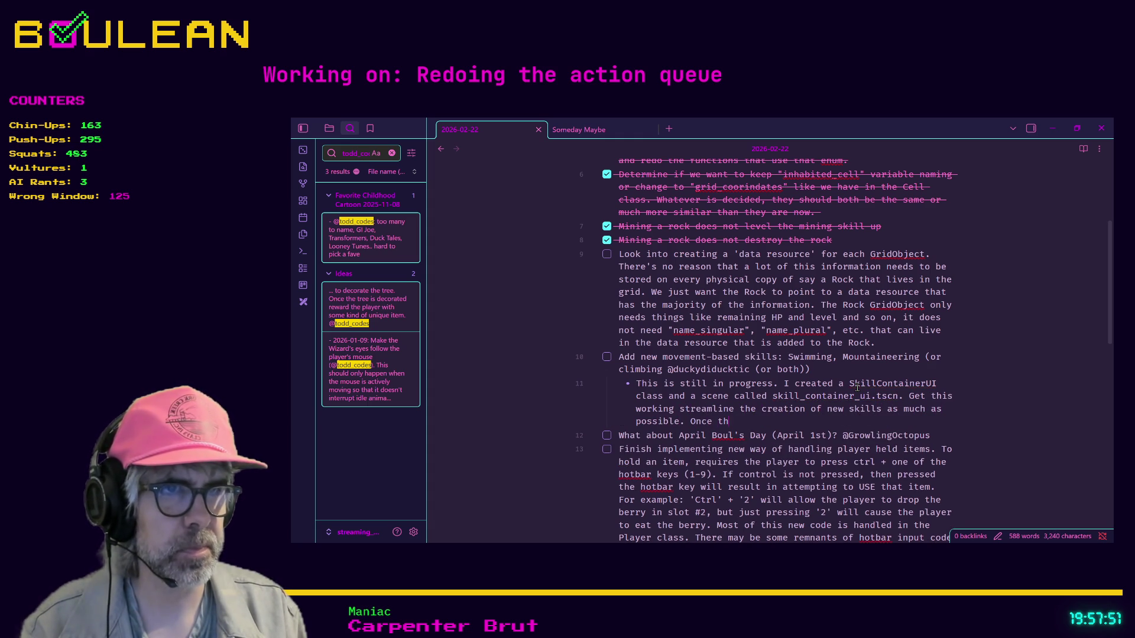
type(", conv")
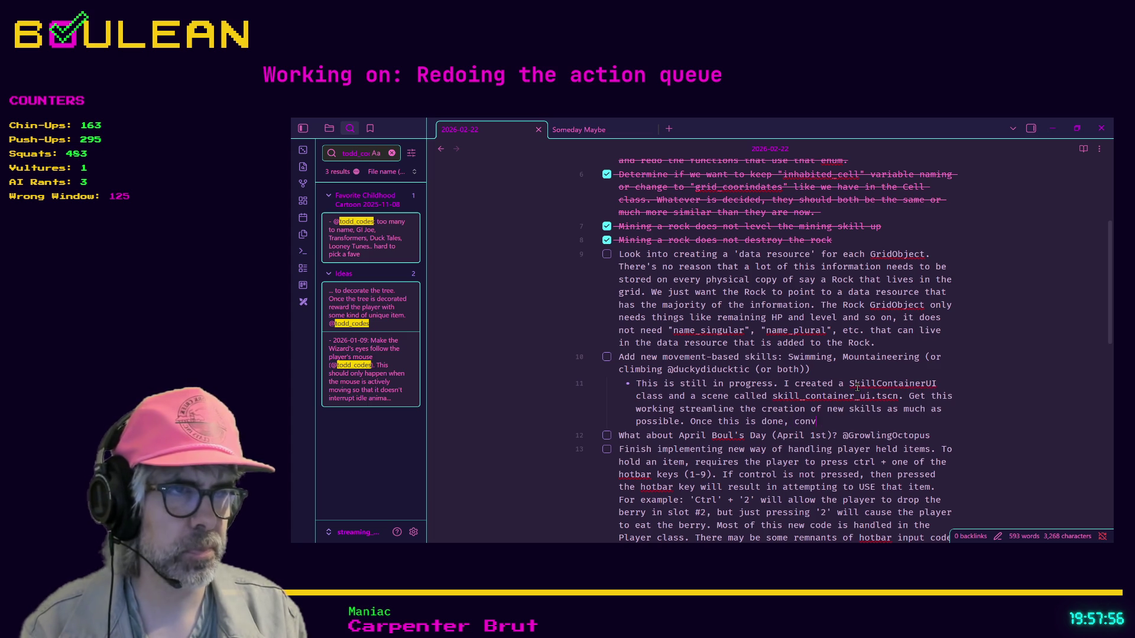
type("ert all existing skills t")
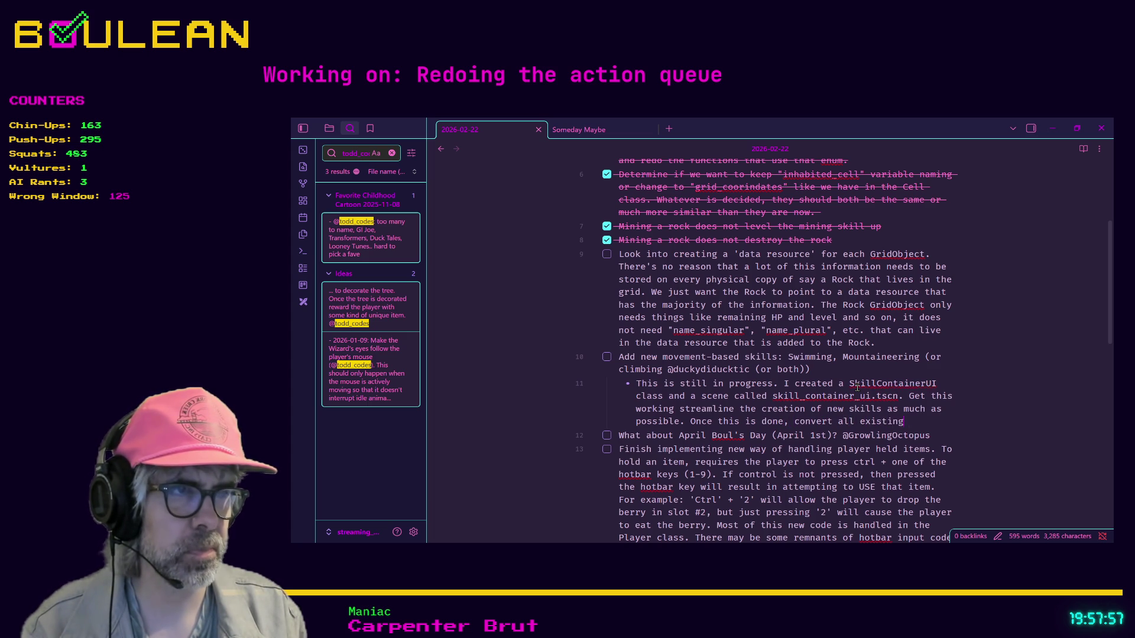
type("o this ")
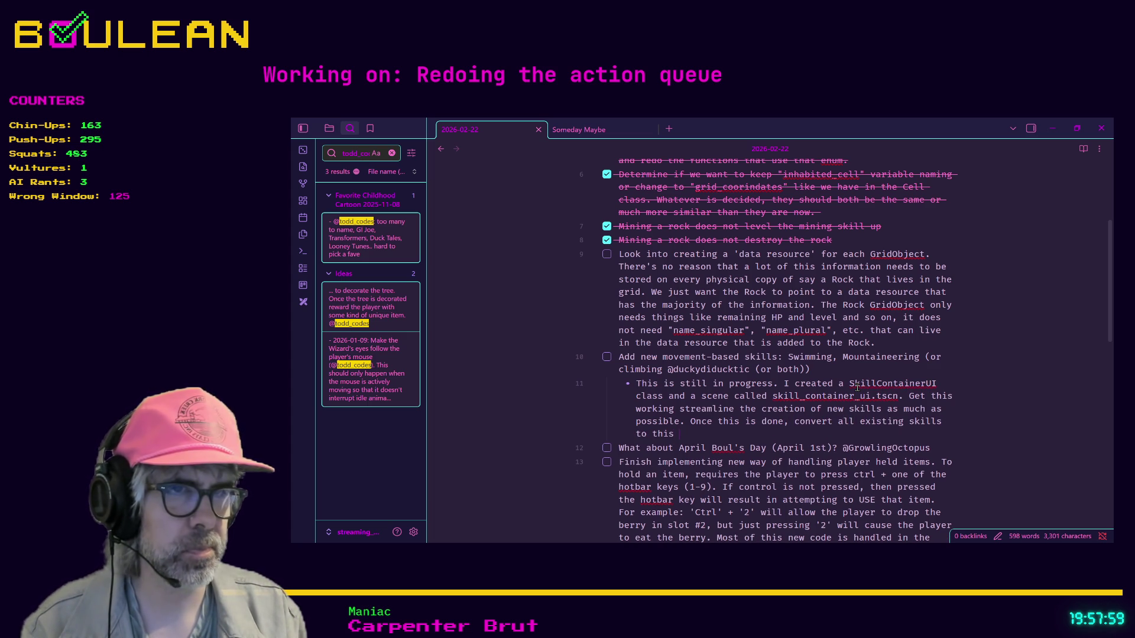
type("new")
type(" way of doing it.")
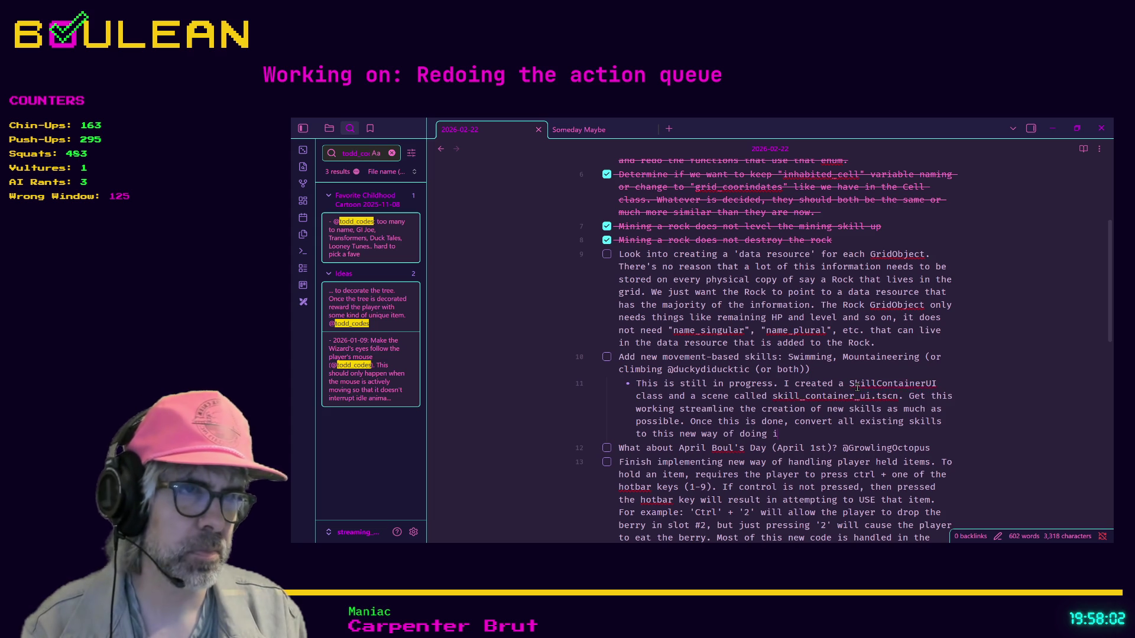
scroll(929, 365, "down", 3)
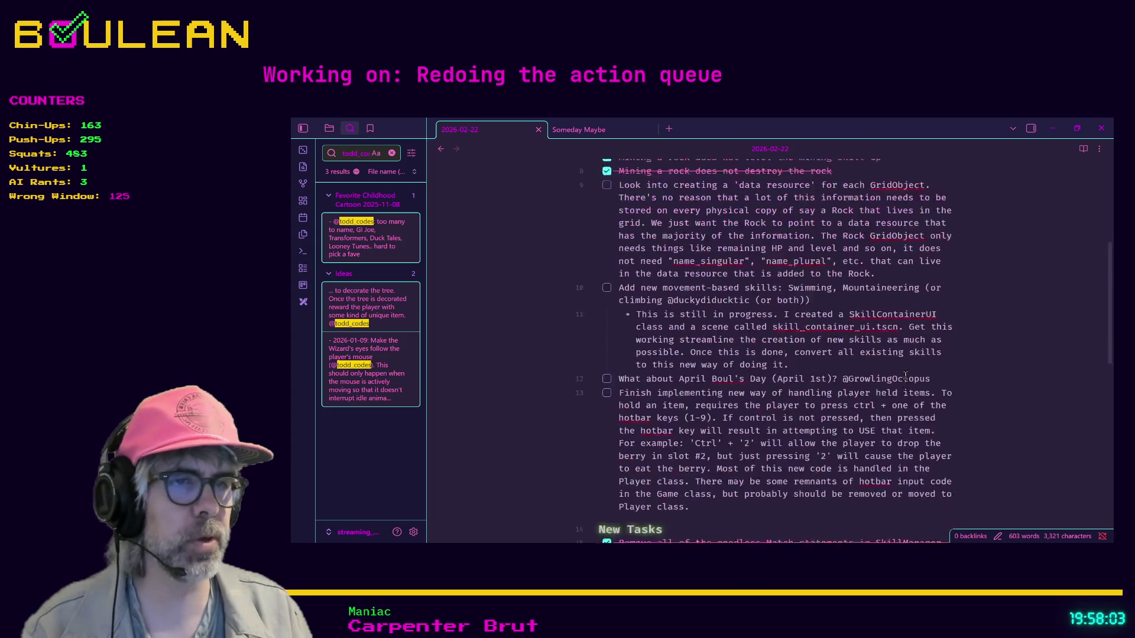
Cut the held-items task out of the Previous Stream's tasks list
left_click_drag(951, 381, 746, 337)
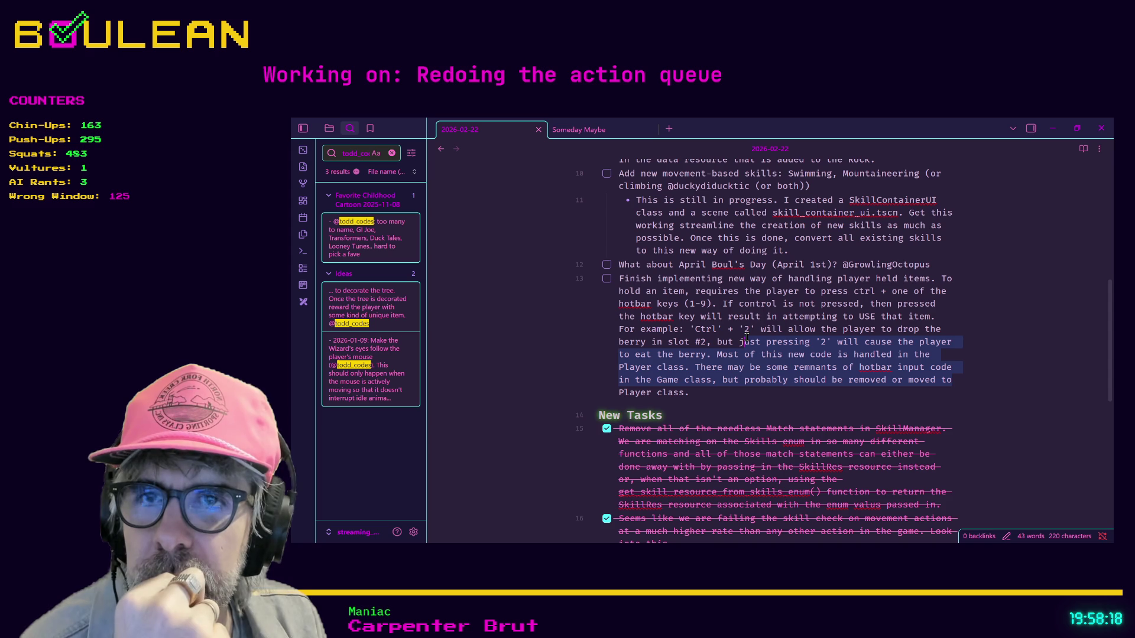
mouse_move(746, 337)
left_mouse_down()
mouse_move(752, 304)
mouse_move(704, 304)
left_mouse_up()
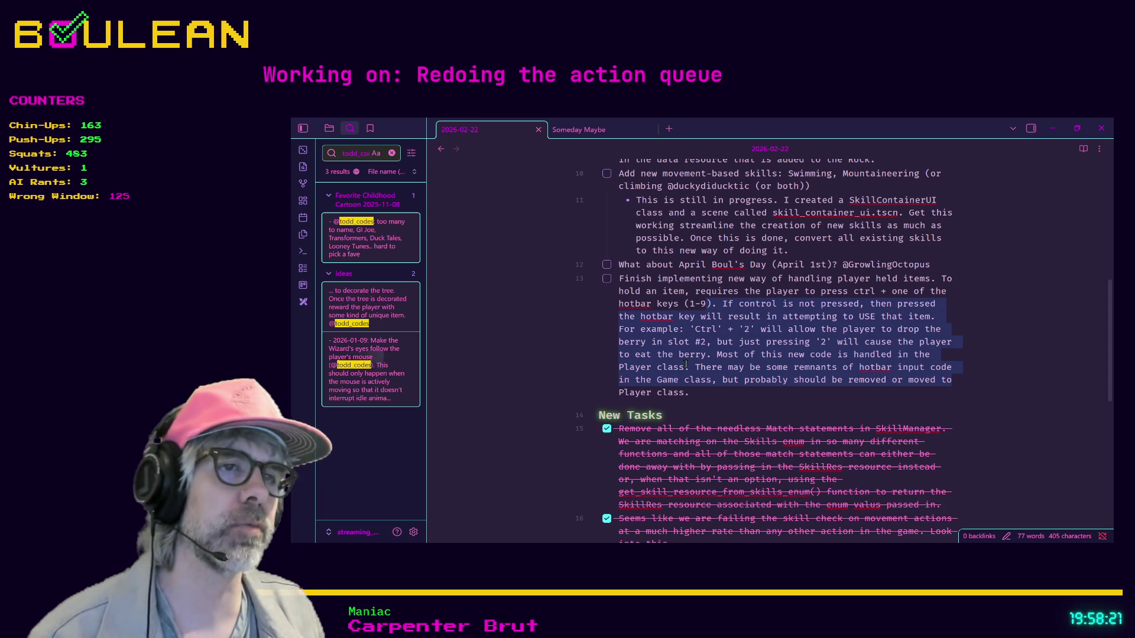
left_click(702, 397)
mouse_move(702, 397)
left_mouse_down()
mouse_move(615, 337)
mouse_move(567, 285)
left_mouse_up()
scroll(759, 319, "up", 3)
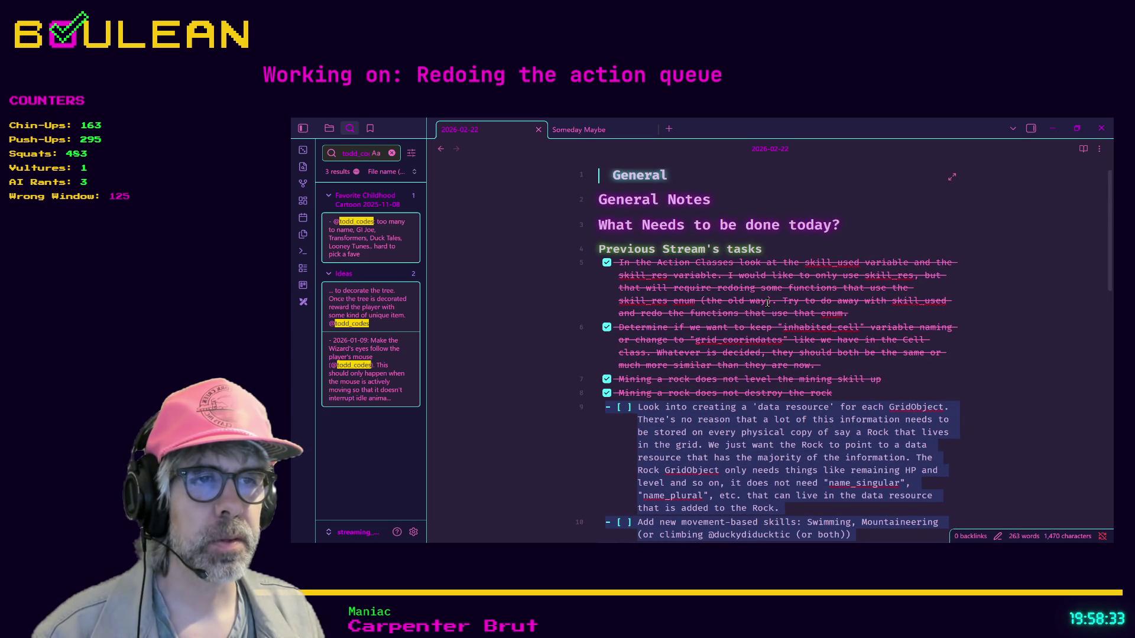
scroll(767, 303, "down", 5)
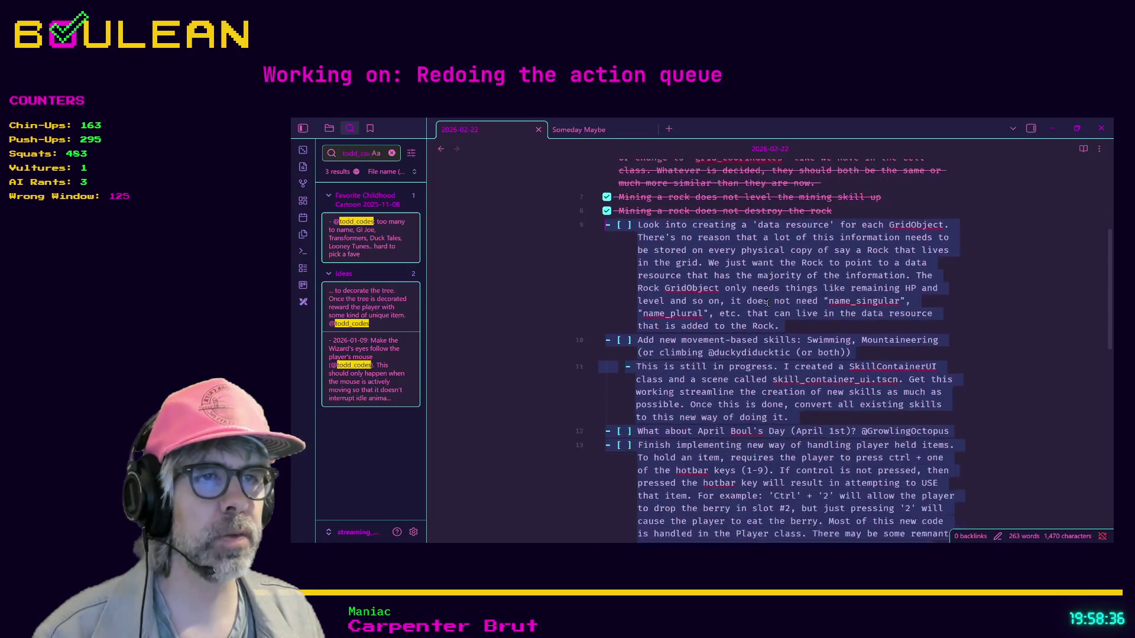
scroll(767, 302, "down", 2)
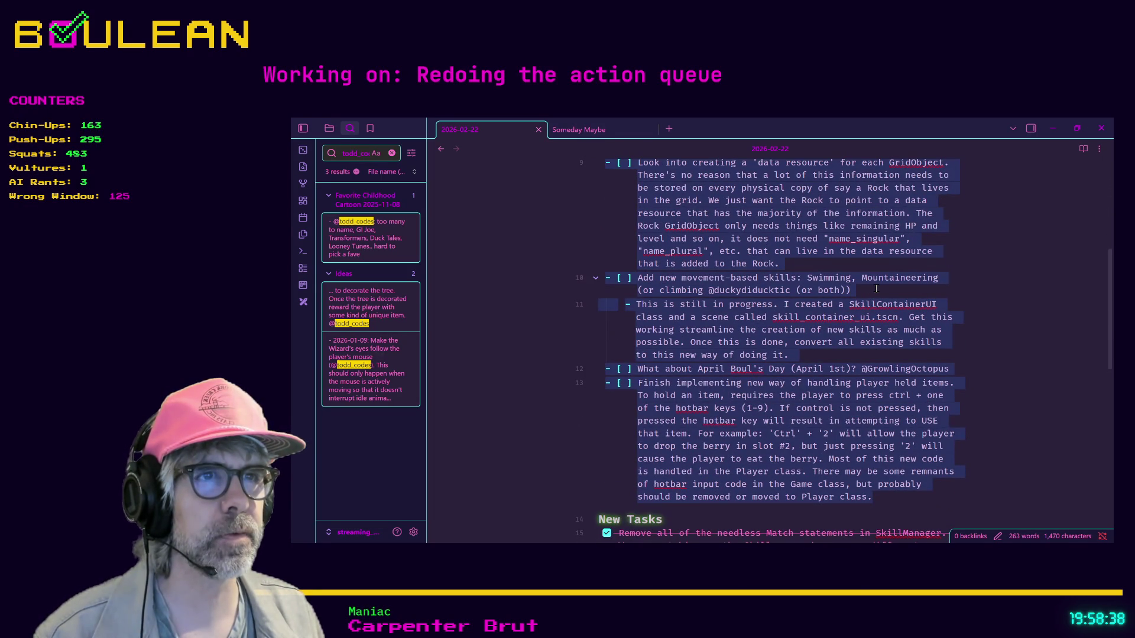
left_click(832, 345)
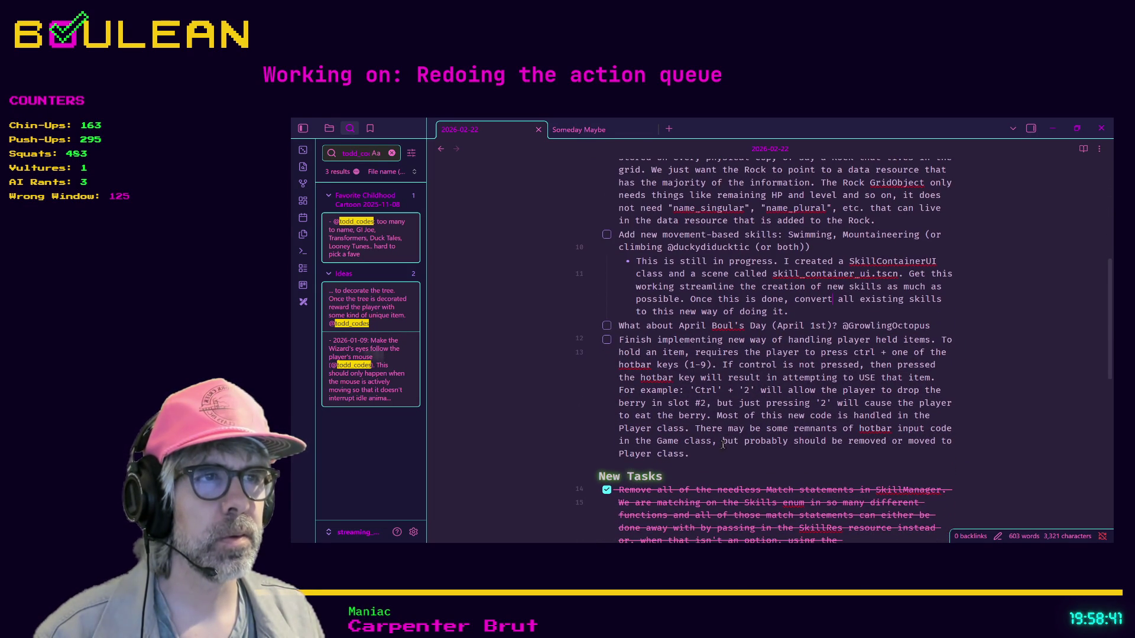
mouse_move(719, 454)
left_mouse_down()
mouse_move(590, 407)
mouse_move(560, 338)
left_mouse_up()
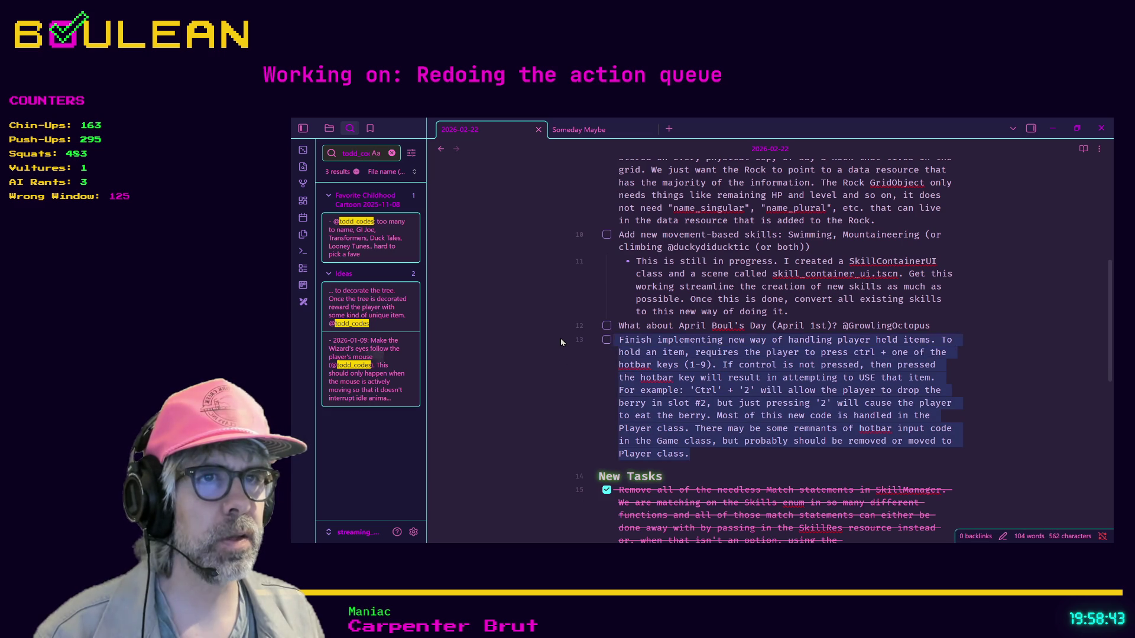
key("BackSpace")
Paste the held-items task under New Tasks after the building-structures task, removing duplicate checkbox markup
scroll(567, 344, "down", 3)
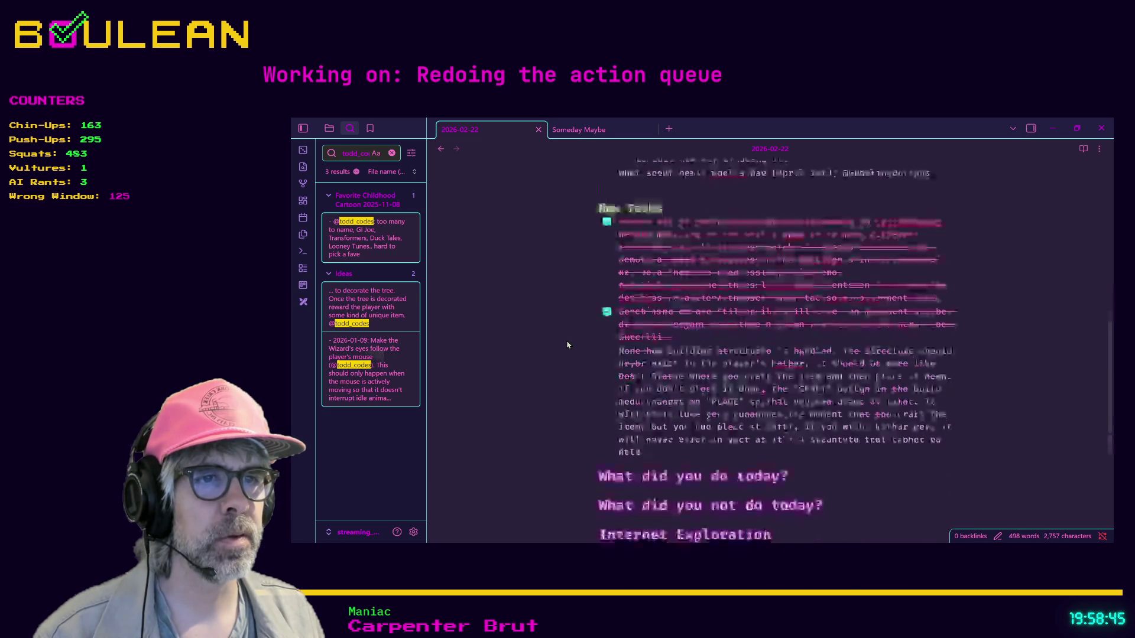
left_click(697, 458)
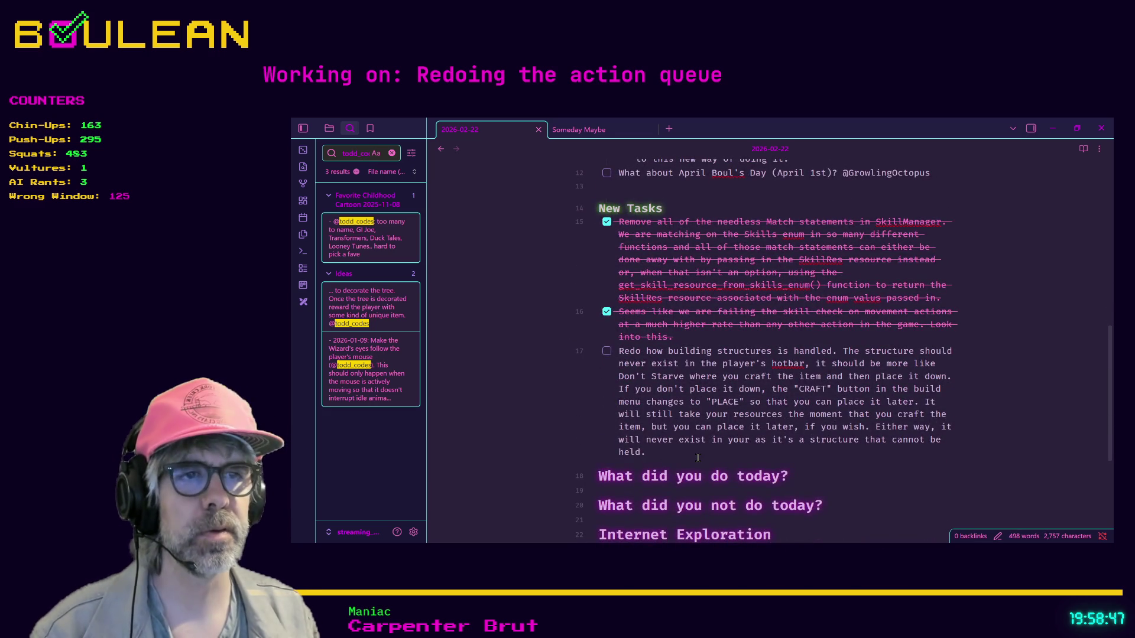
key("Return")
type("- [ ] Finish implementing new way of handling player held items. To hold an item, requires the player to press ctrl + one of the hotbar keys (1-9). If control is not pressed, then pressed the hotbar key will result in attempting to USE that item. For example: 'Ctrl' + '2' will allow the player to drop the berry in slot #2, but just pressing '2' will cause the player to eat the berry. Most of this new code is handled in the Player class. There may be some remnants of hotbar input code in the Game class, but probably should be removed or moved to Player class.")
left_click(651, 421)
key("BackSpace")
key("BackSpace")
key("BackSpace")
key("BackSpace")
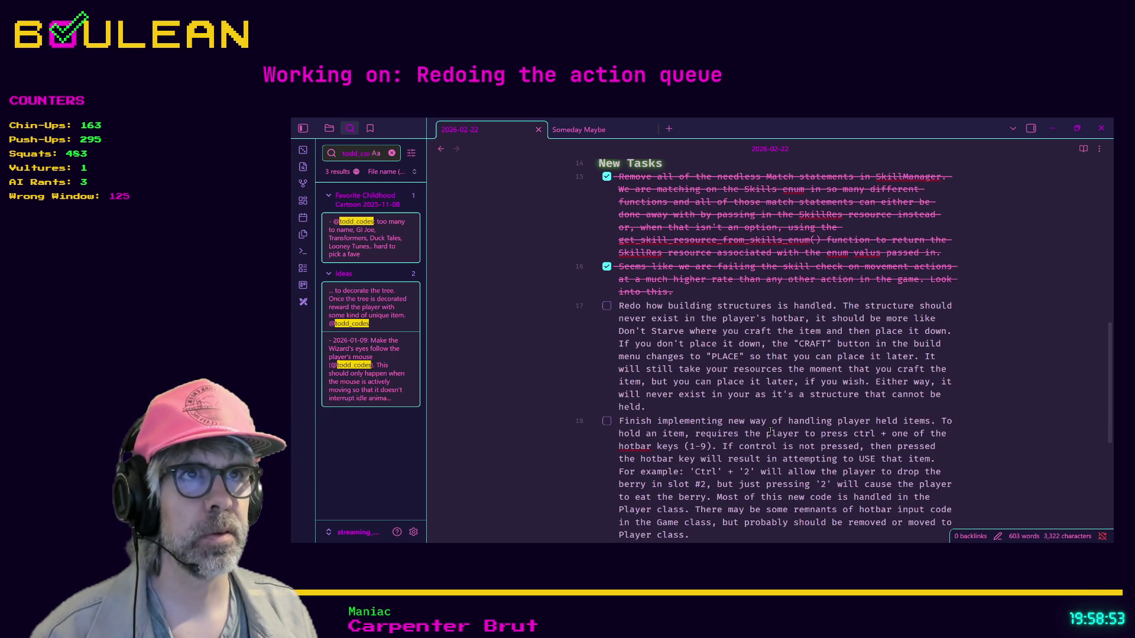
Select the Previous Stream's tasks and New Tasks lists for copying
scroll(762, 438, "down", 3)
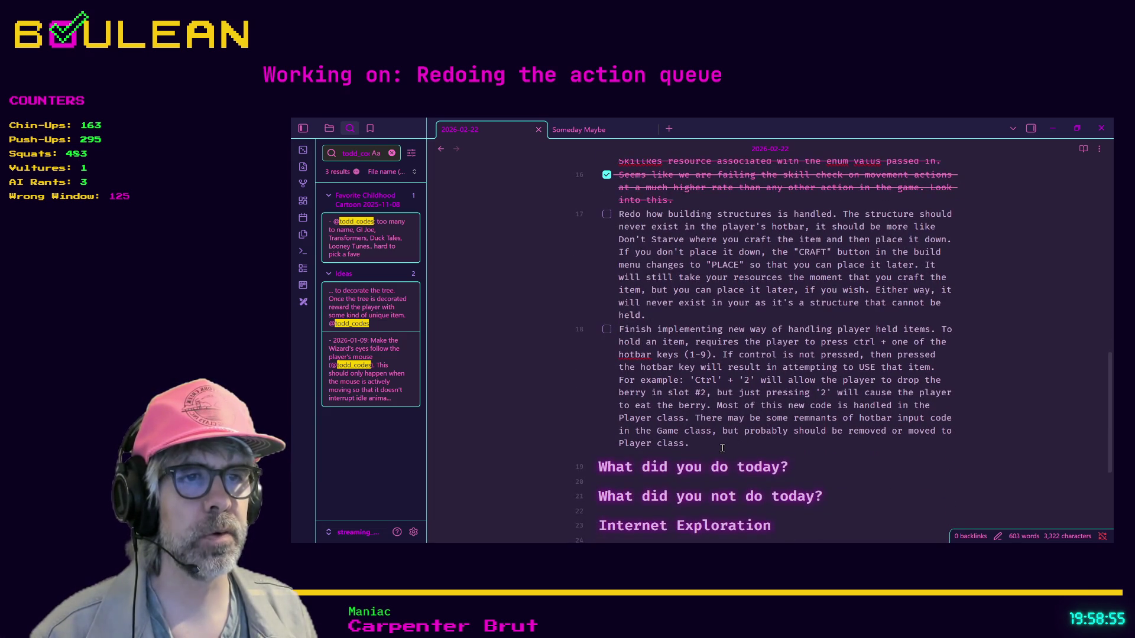
mouse_move(717, 443)
left_mouse_down()
mouse_move(577, 331)
mouse_move(568, 284)
left_mouse_up()
scroll(576, 328, "up", 5)
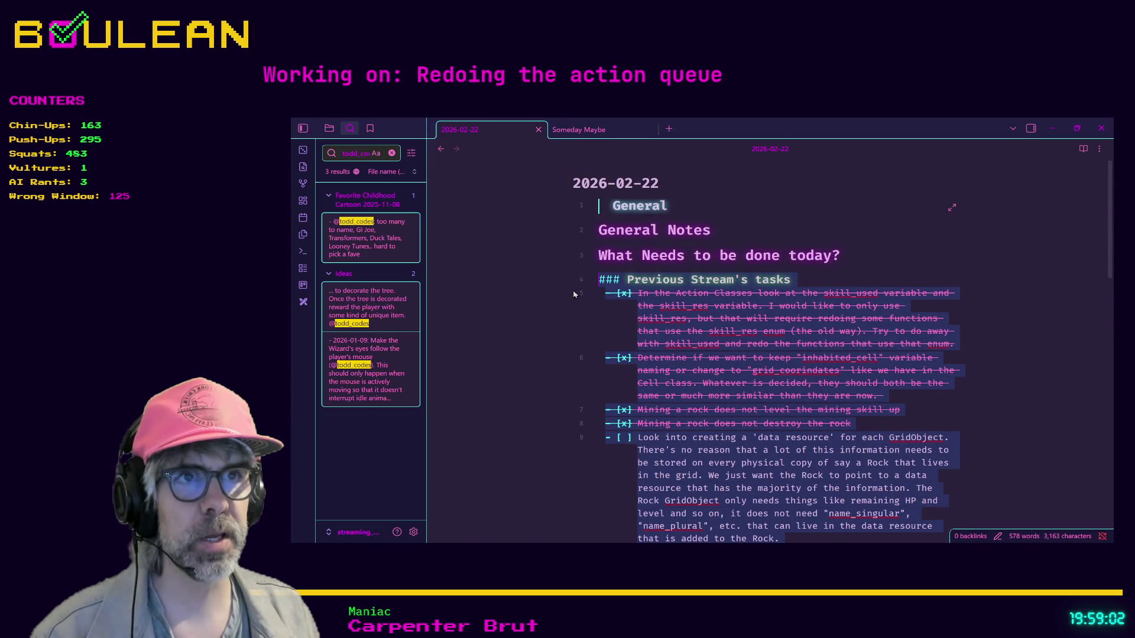
Paste the copied task lists below the 'What did you not do today?' heading
left_click(568, 285)
scroll(626, 409, "down", 2)
scroll(626, 409, "down", 10)
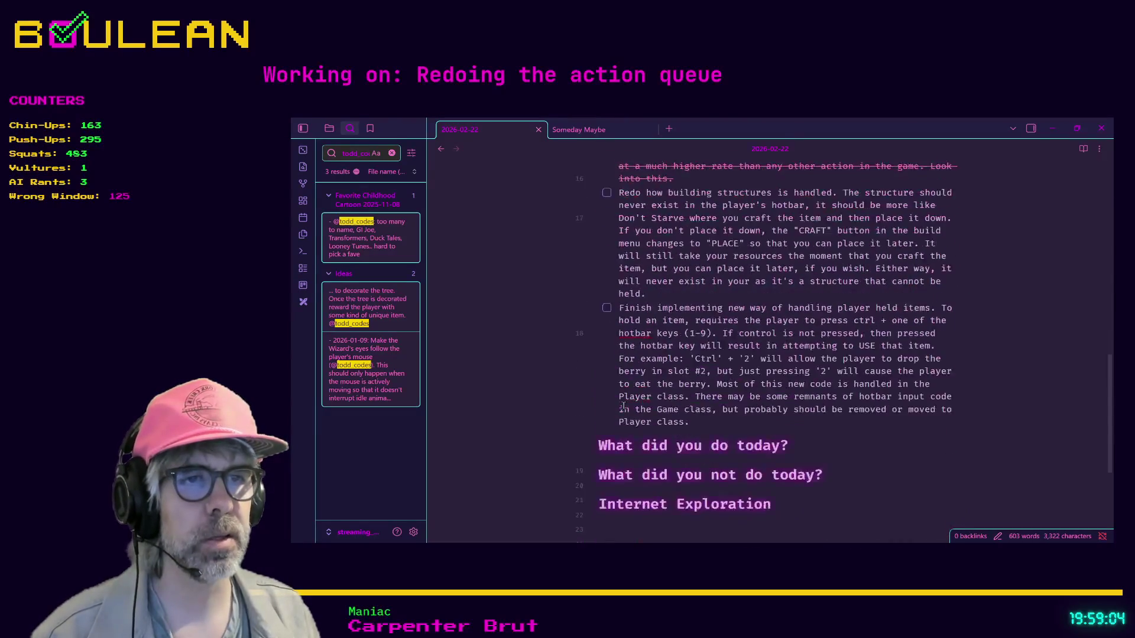
left_click(619, 409)
key("Down")
key("ctrl+v")
Delete the completed new and previous tasks from the not-done section
scroll(745, 429, "up", 3)
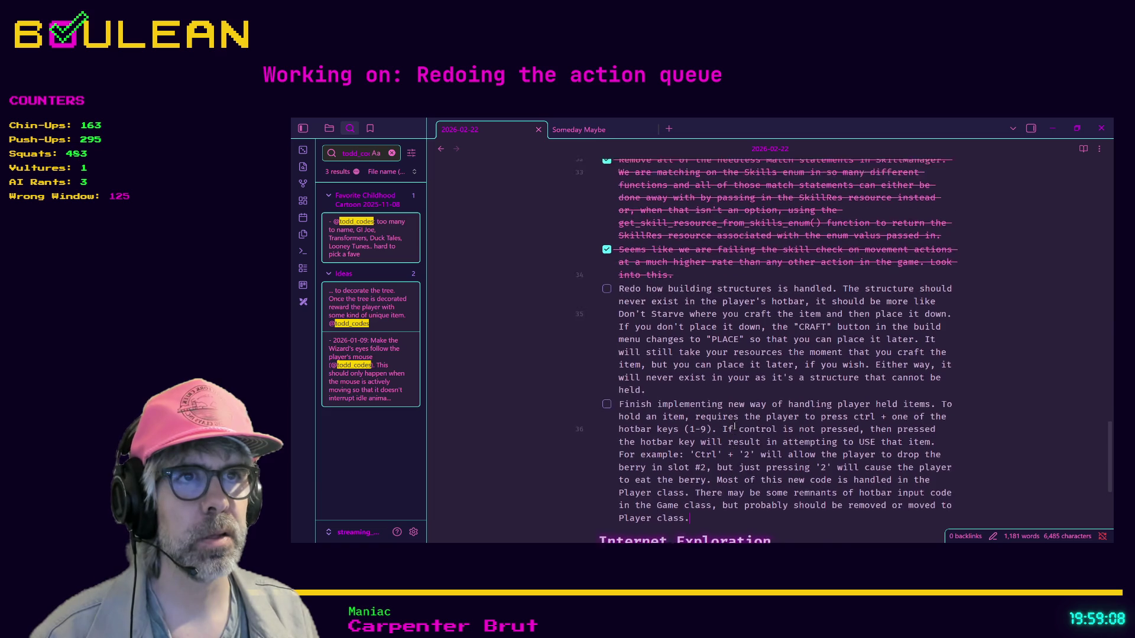
mouse_move(677, 358)
left_mouse_down()
mouse_move(709, 378)
mouse_move(591, 266)
mouse_move(563, 266)
left_mouse_up()
key("BackSpace")
scroll(741, 317, "up", 5)
mouse_move(832, 335)
left_mouse_down()
mouse_move(717, 293)
mouse_move(572, 207)
left_mouse_up()
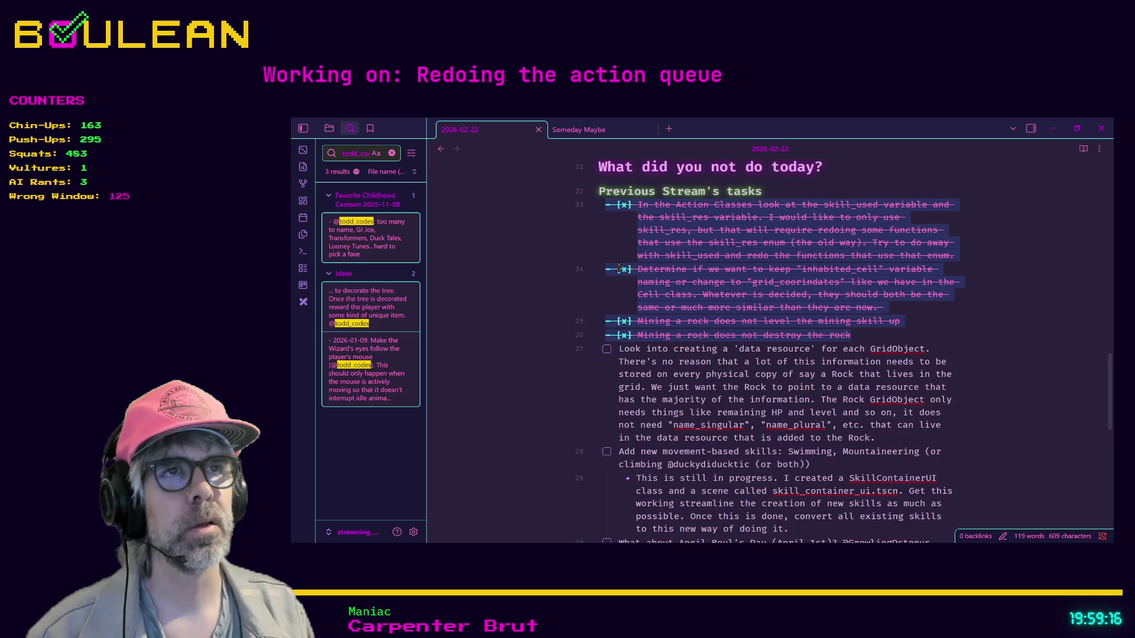
key("BackSpace")
scroll(619, 268, "up", 5)
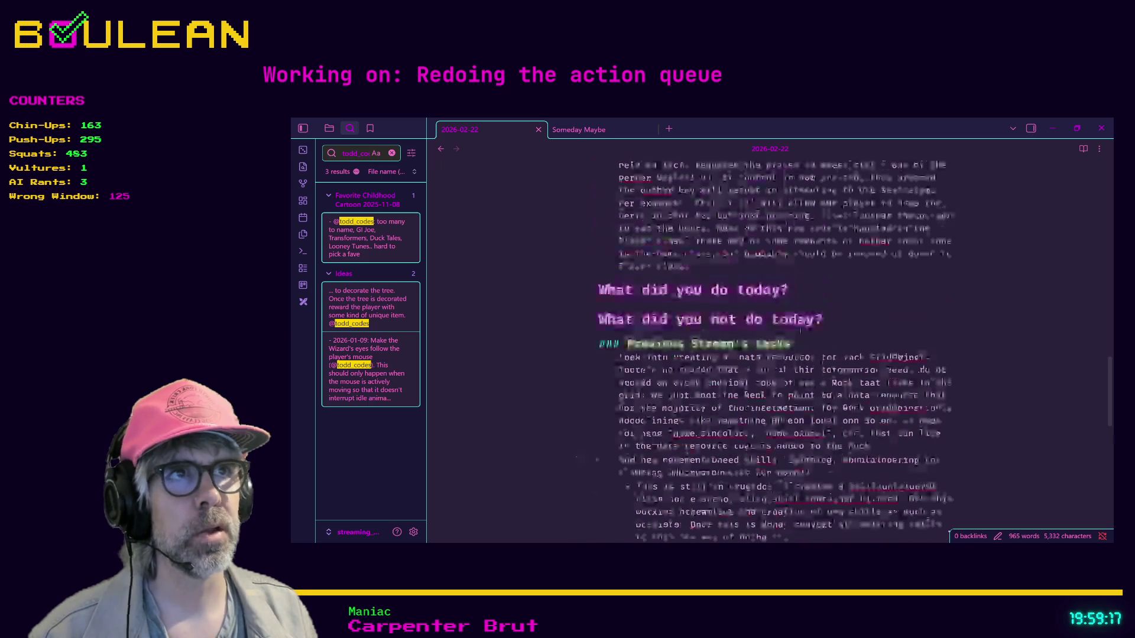
scroll(810, 289, "down", 5)
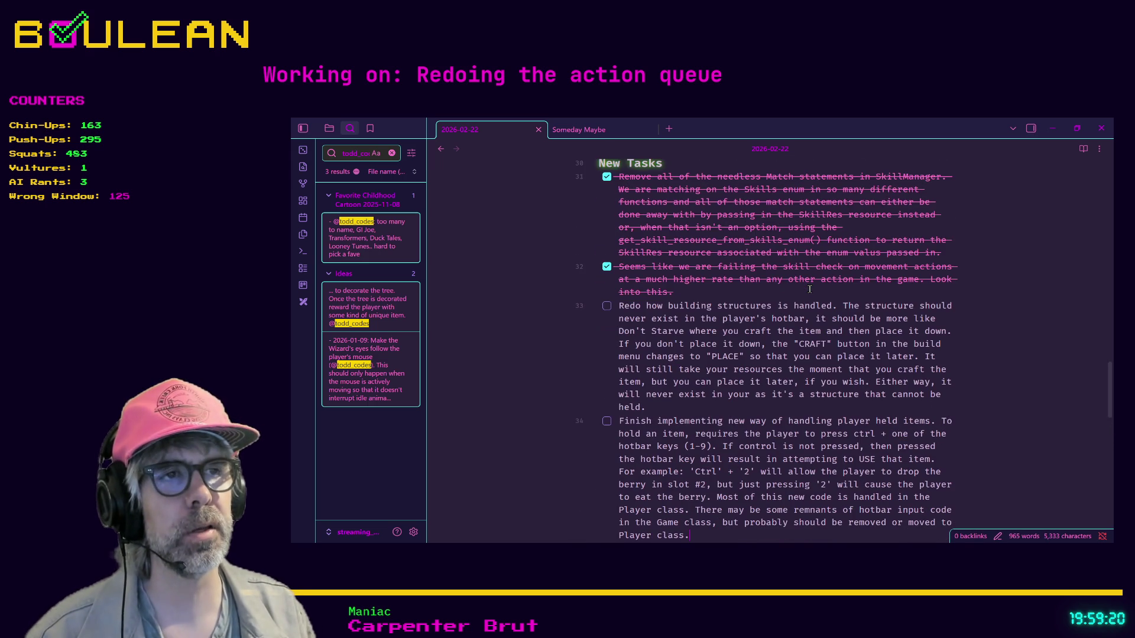
scroll(768, 383, "down", 1)
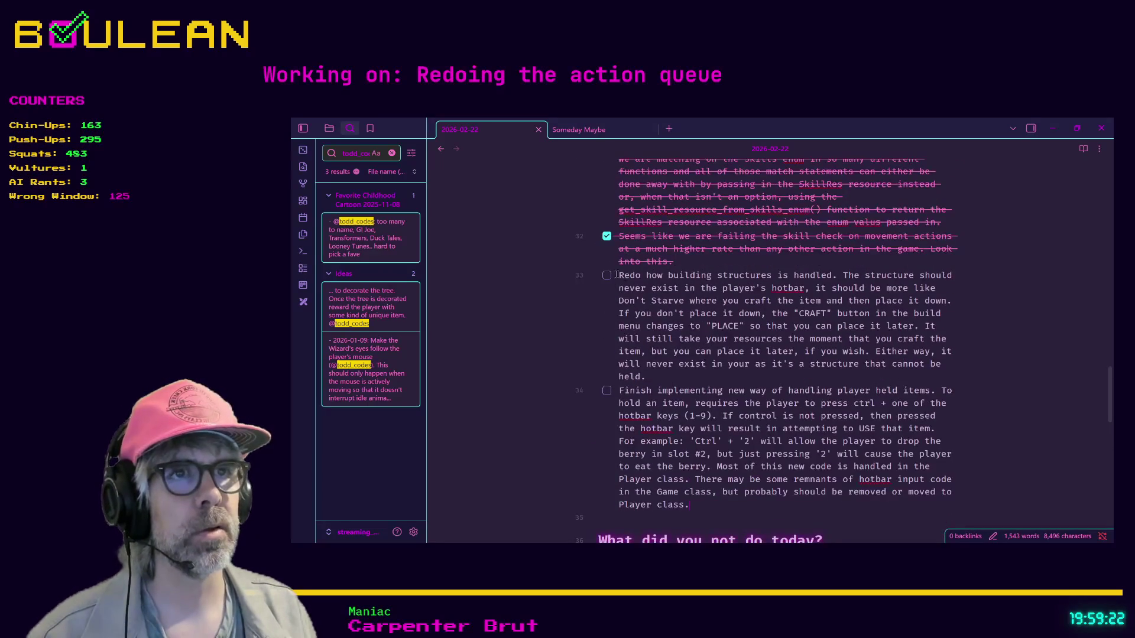
Delete the unfinished tasks from 'What did you do today?' and remove the extra blank lines
mouse_move(722, 505)
left_mouse_down()
mouse_move(621, 391)
mouse_move(616, 276)
left_mouse_up()
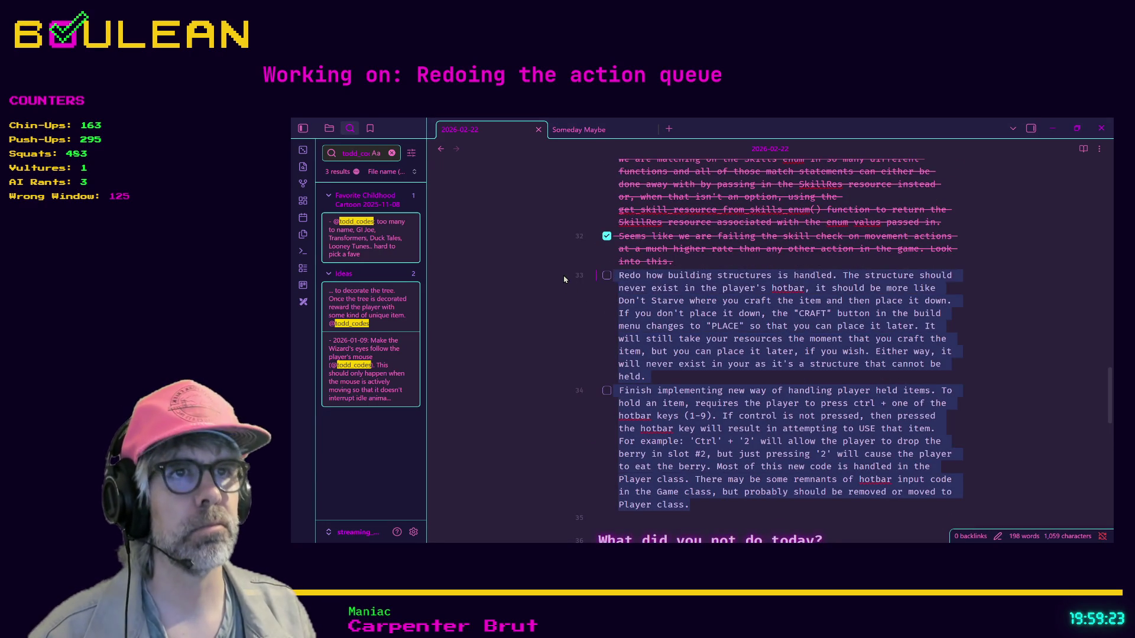
key("BackSpace")
key("BackSpace")
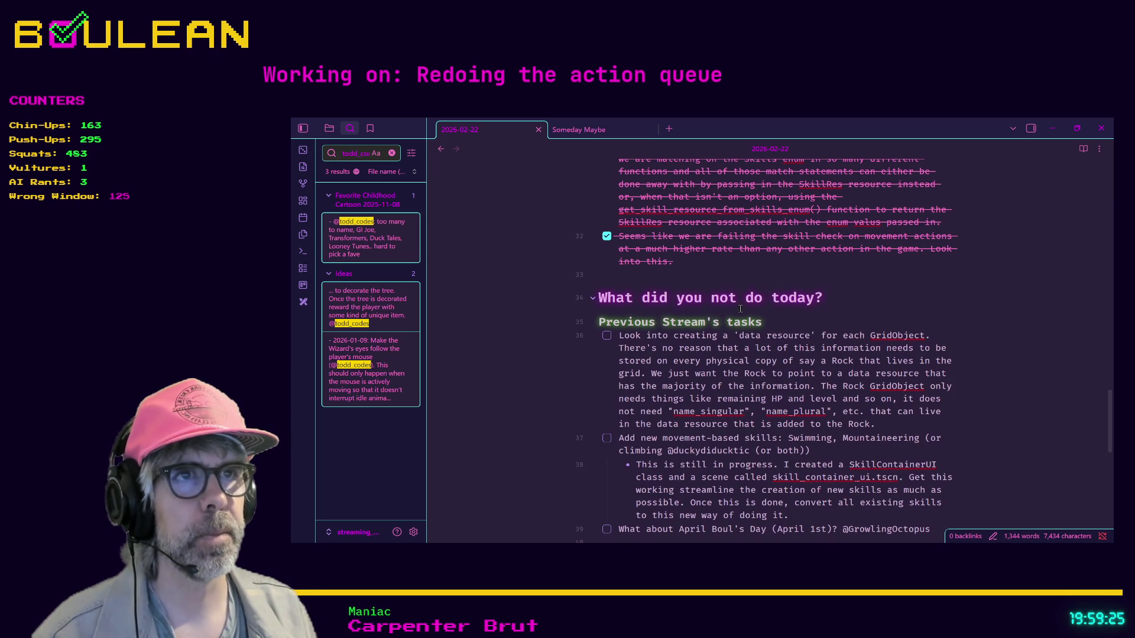
scroll(736, 306, "up", 4)
mouse_move(953, 346)
left_mouse_down()
mouse_move(580, 321)
mouse_move(548, 331)
left_mouse_up()
scroll(650, 328, "up", 3)
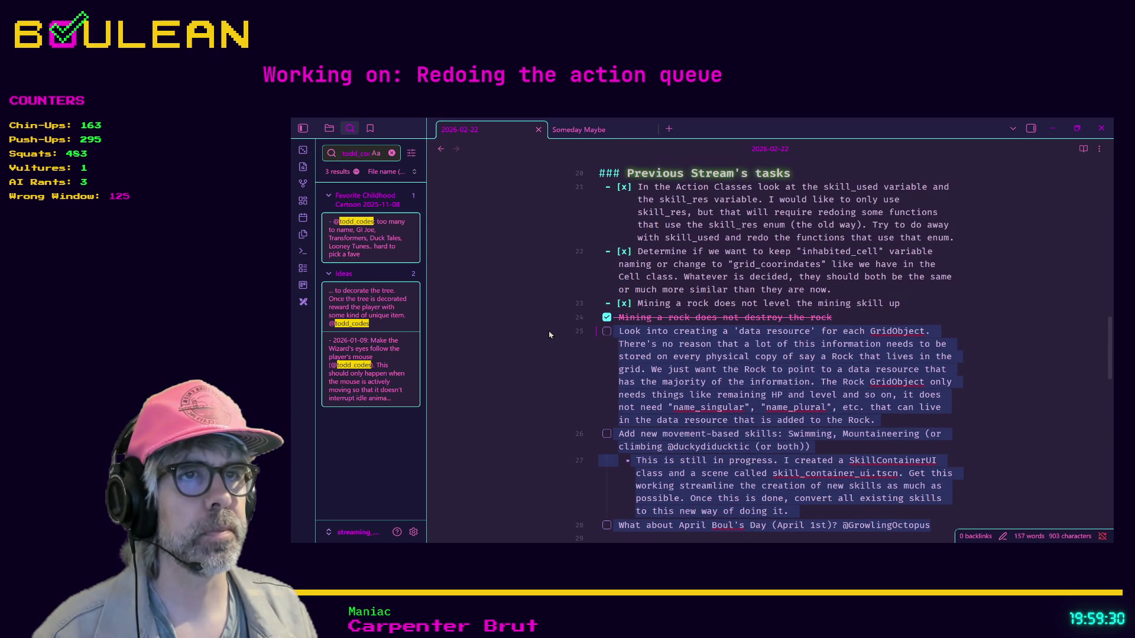
key("BackSpace")
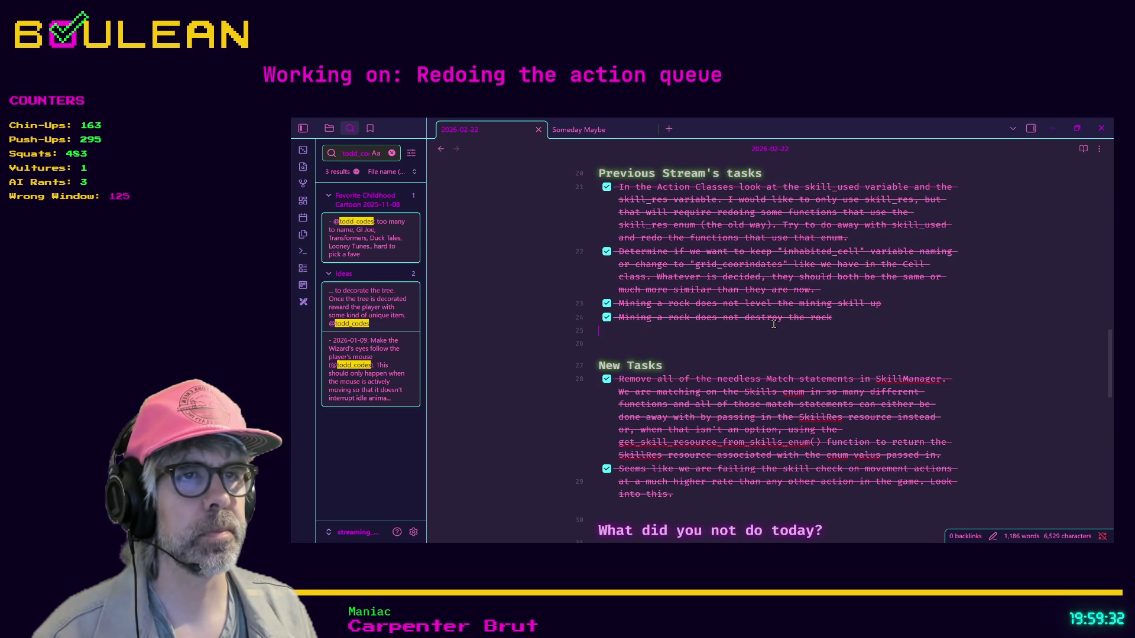
scroll(760, 327, "up", 1)
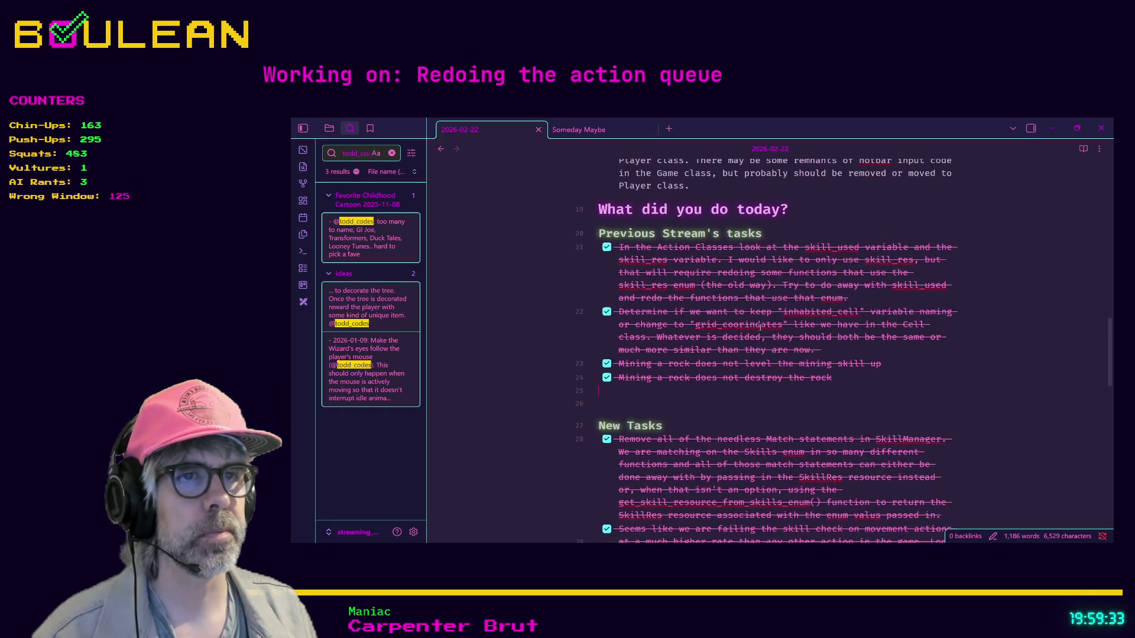
key("BackSpace")
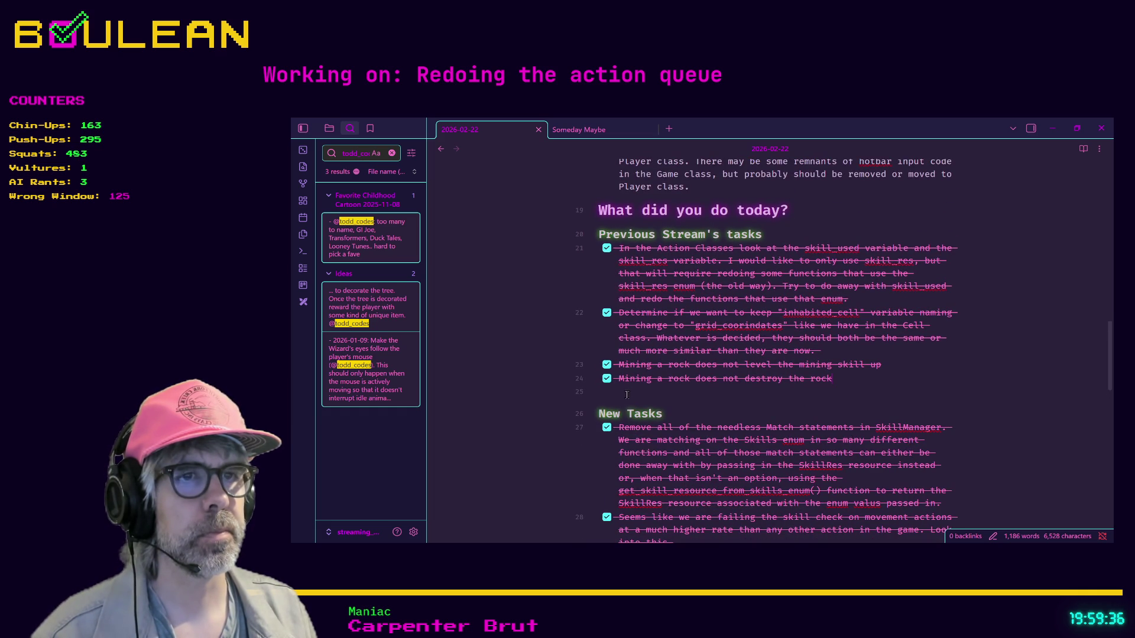
key("BackSpace")
scroll(697, 384, "down", 4)
scroll(739, 378, "up", 3)
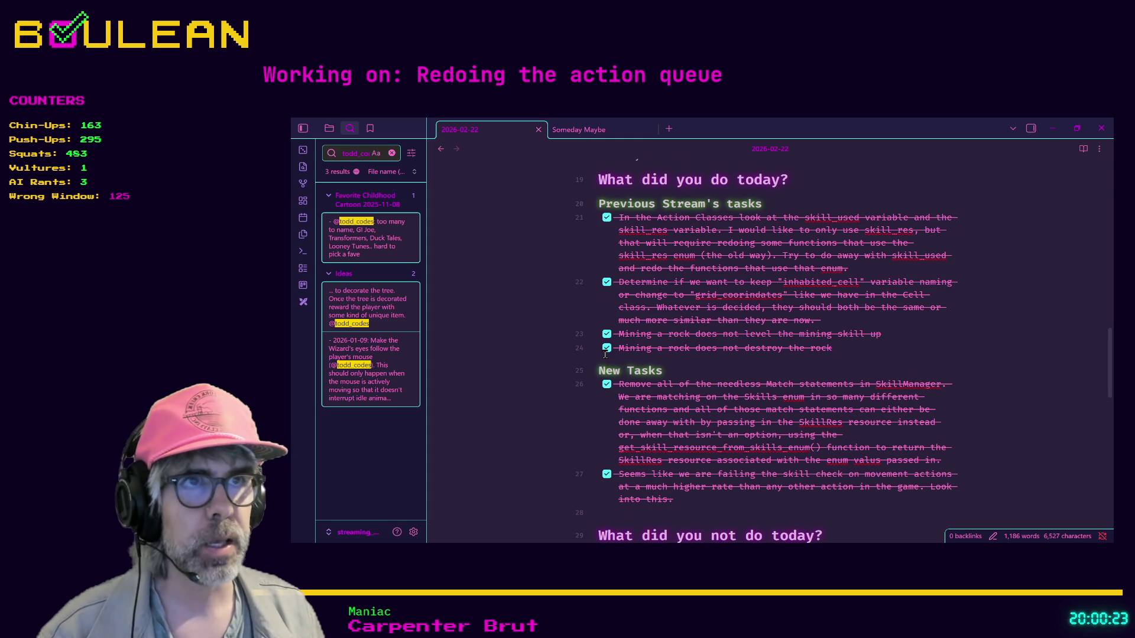
scroll(604, 354, "up", 4)
scroll(604, 354, "up", 2)
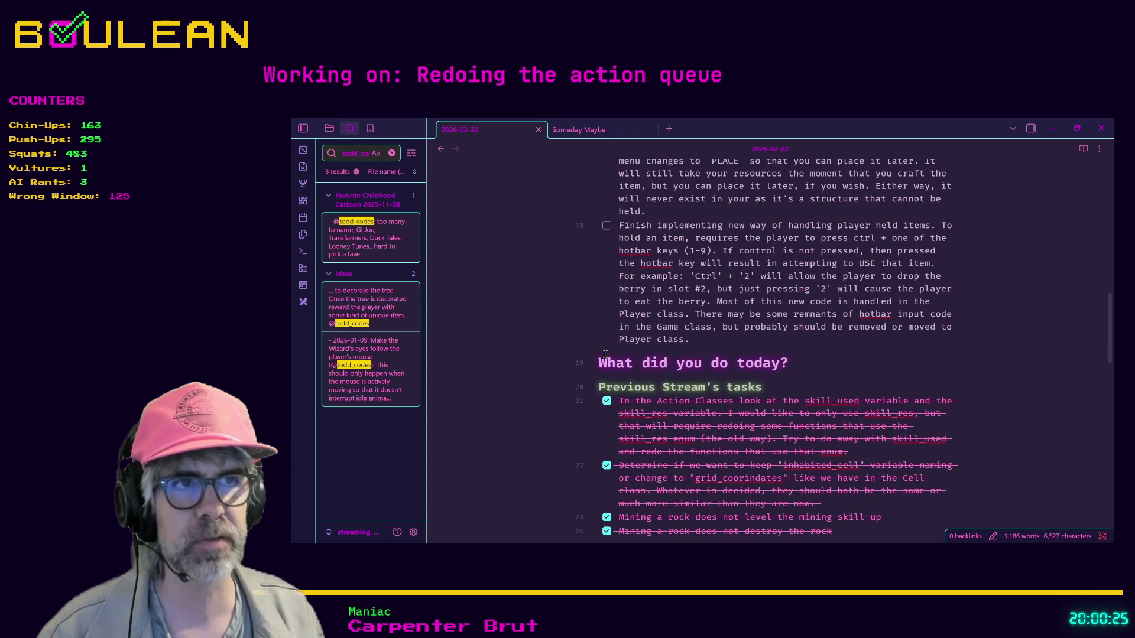
scroll(605, 354, "up", 9)
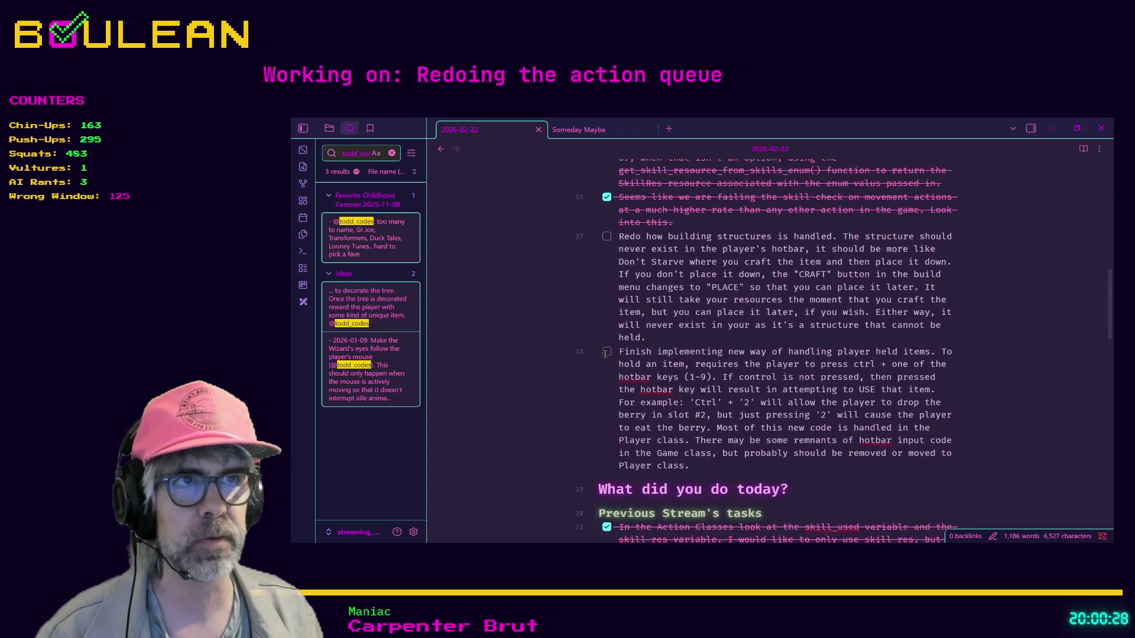
scroll(608, 358, "up", 20)
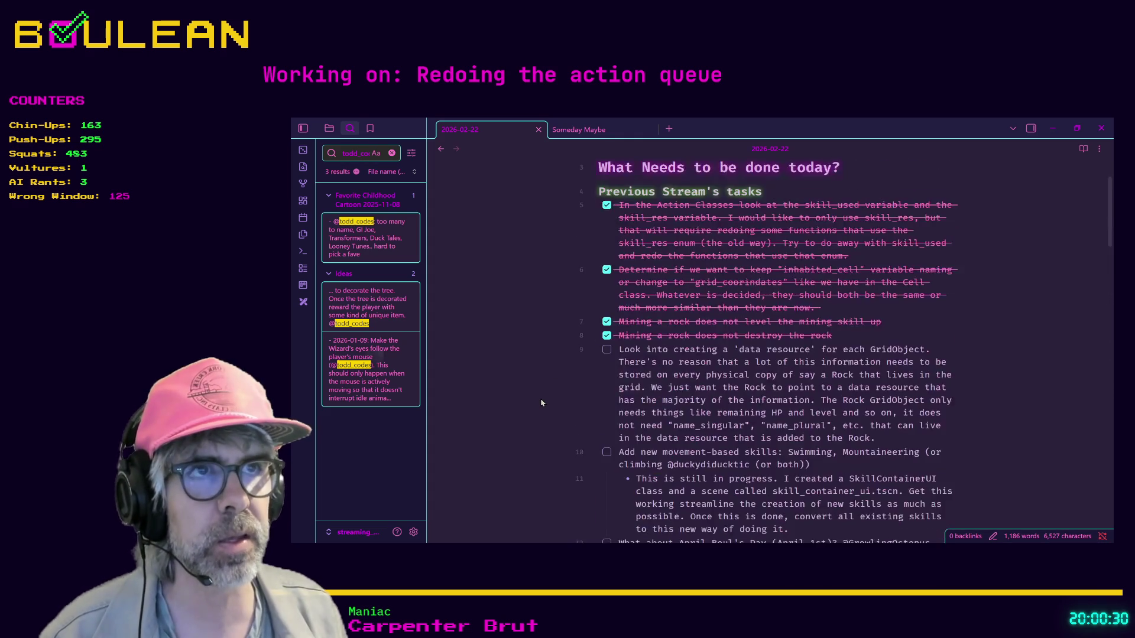
left_click(593, 255)
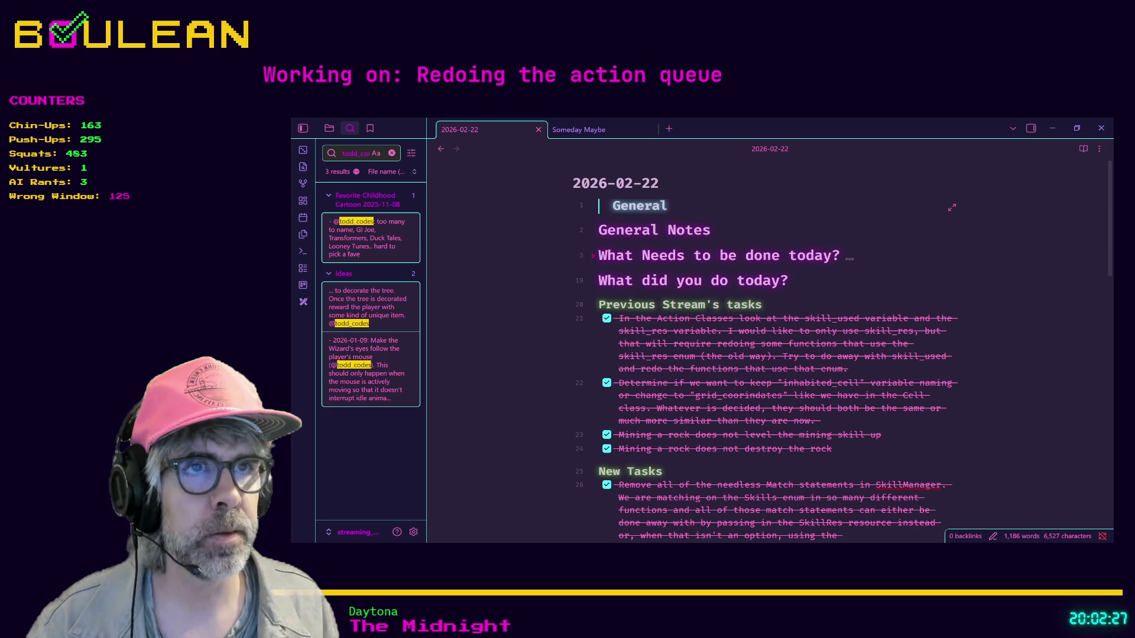
Collapse the 'What did you do today?', 'Previous Stream's tasks' and 'New Tasks' headings
left_click(593, 280)
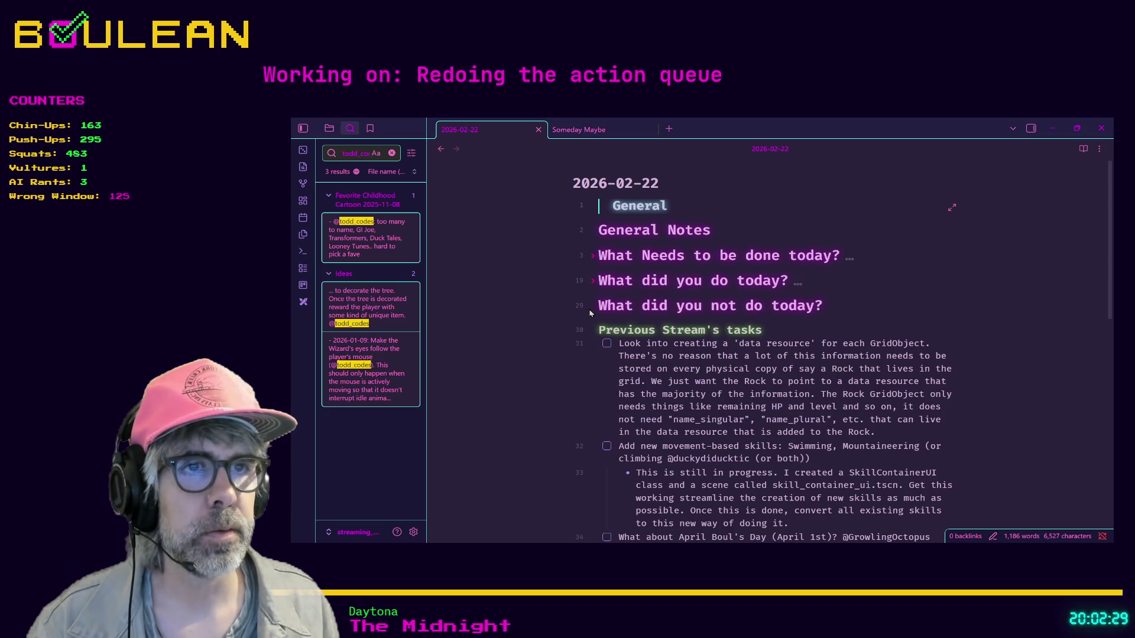
scroll(594, 310, "down", 3)
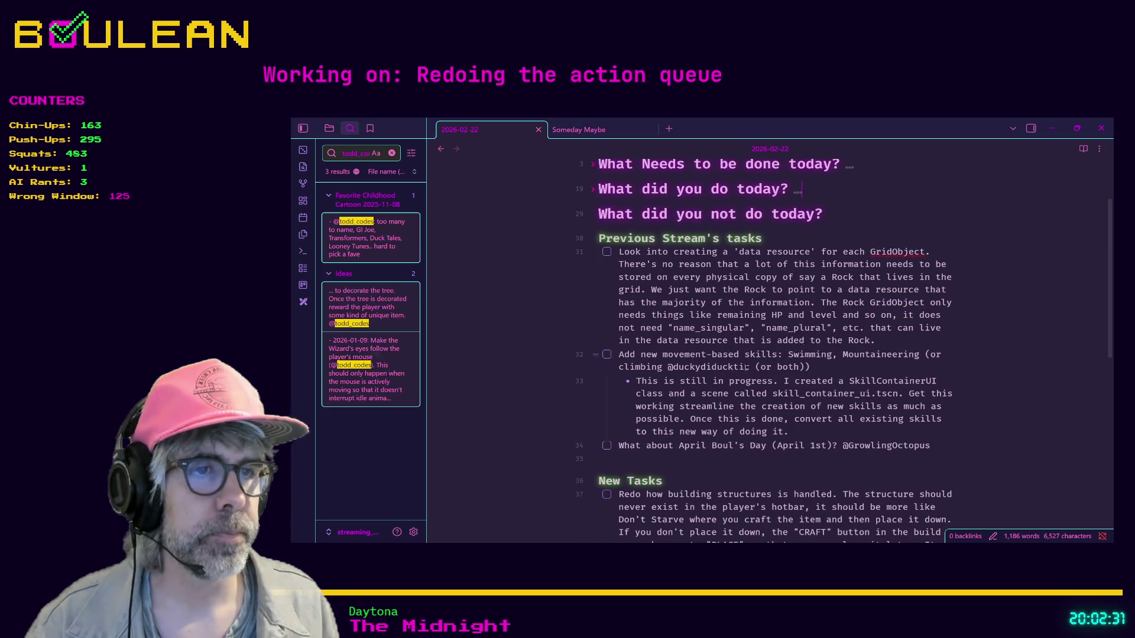
scroll(779, 353, "up", 3)
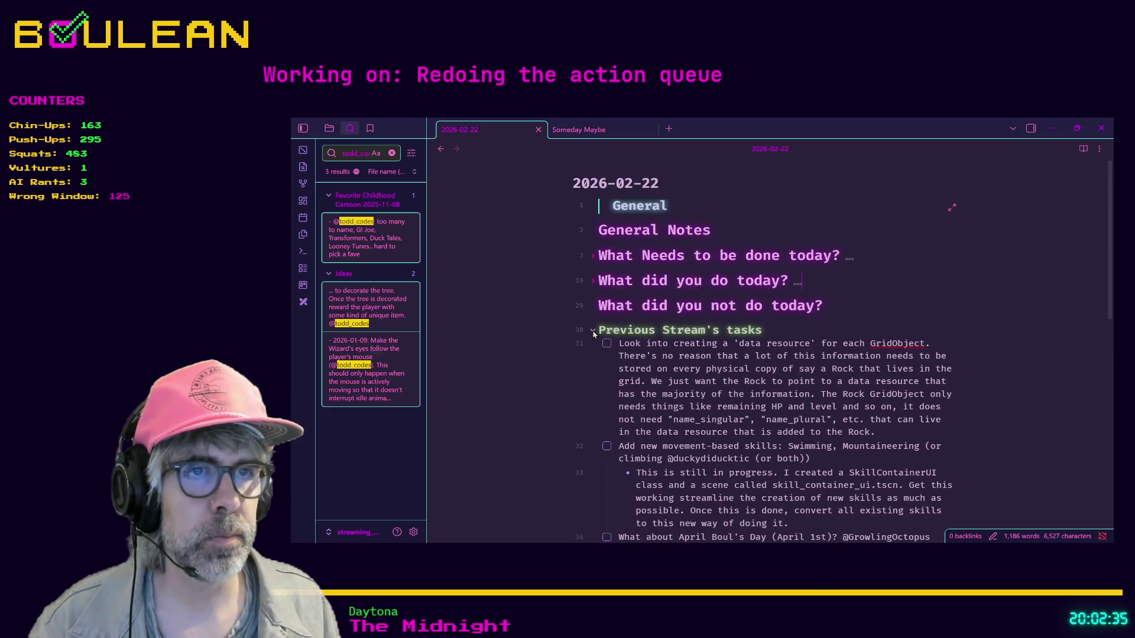
left_click(592, 331)
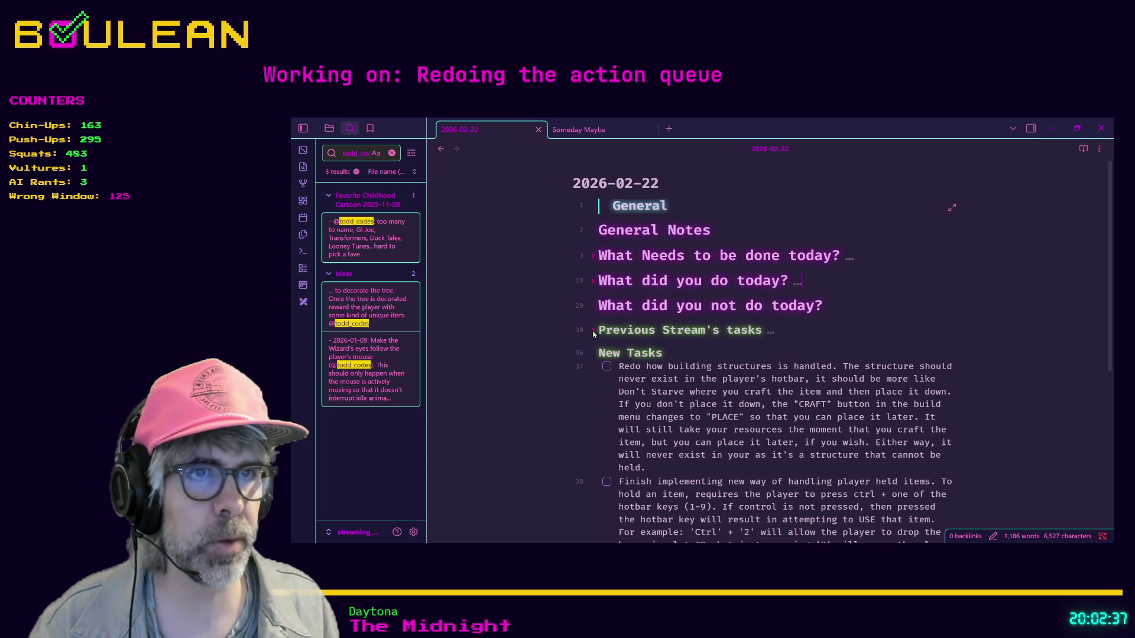
left_click(592, 354)
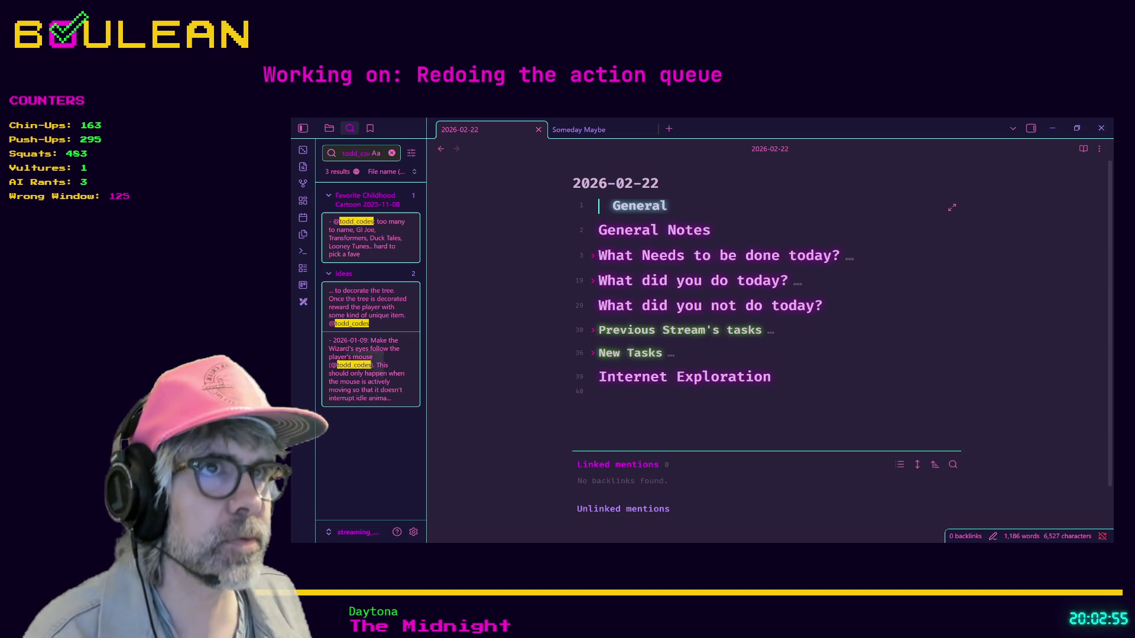
left_click(770, 214)
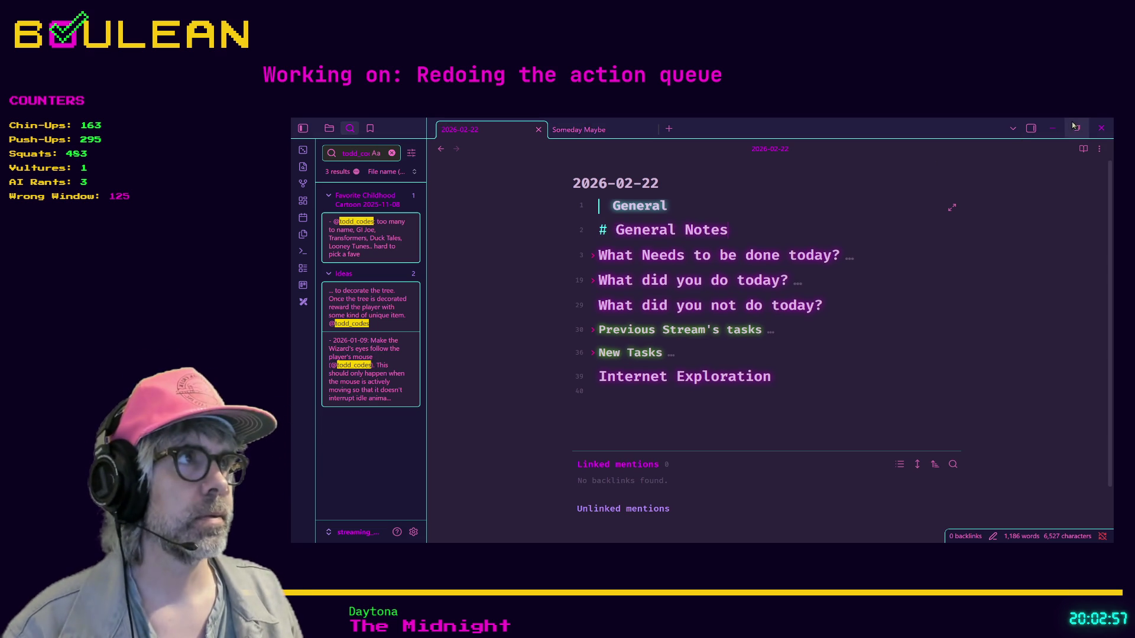